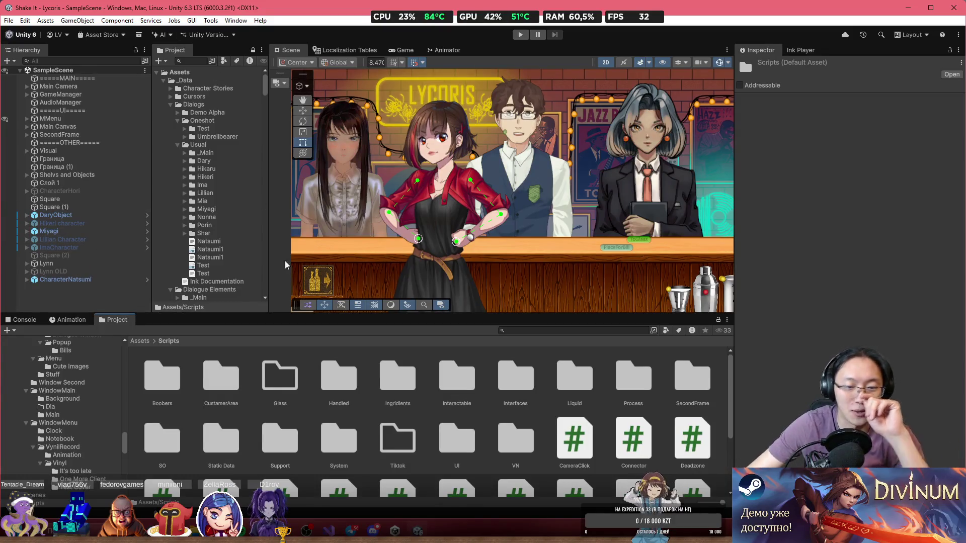
Navigate to the Assets/Resources/Sprites/Characters folder.
click(140, 342)
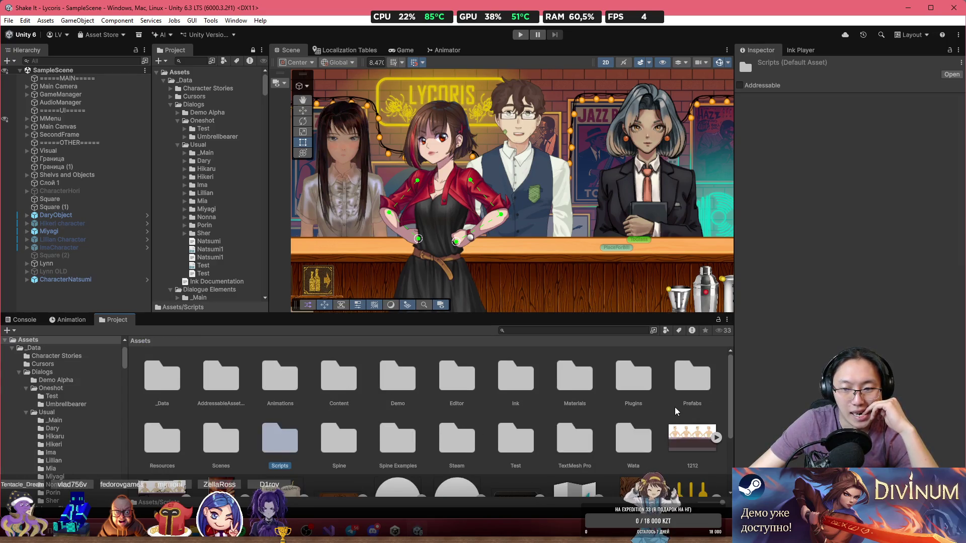
double_click(181, 441)
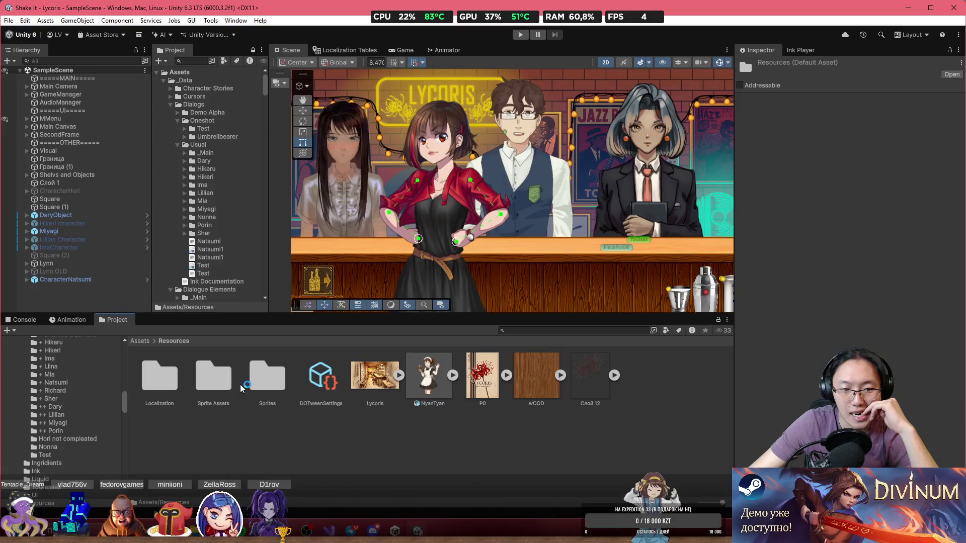
double_click(260, 387)
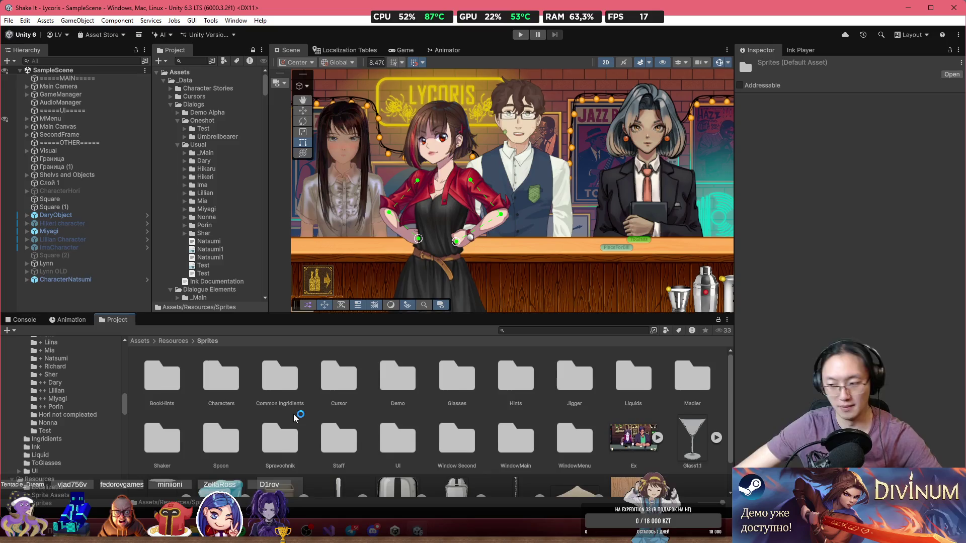
double_click(221, 377)
Create a new folder named Ruri inside Characters and open it.
right_click(595, 456)
mouse_move(654, 148)
click(815, 149)
text(Ruri)
key(Return)
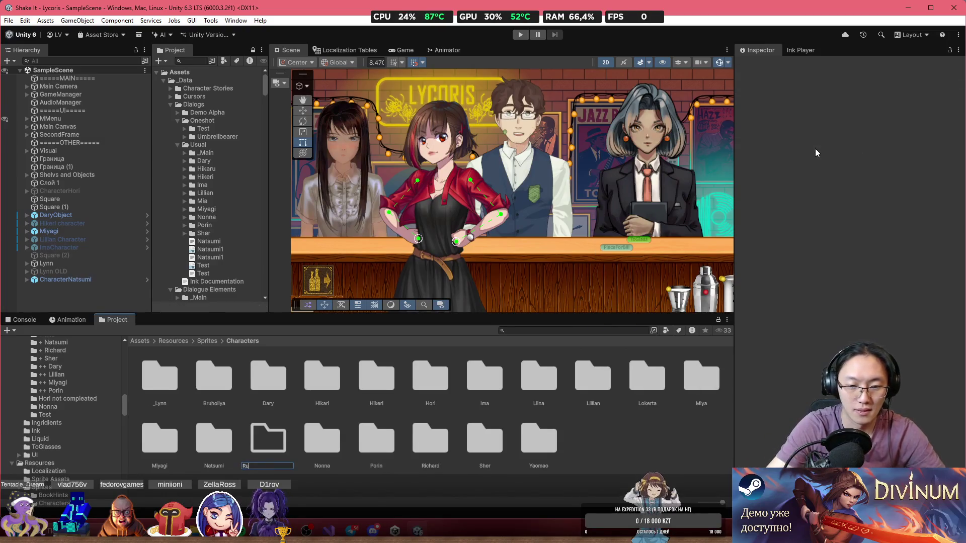
key(Return)
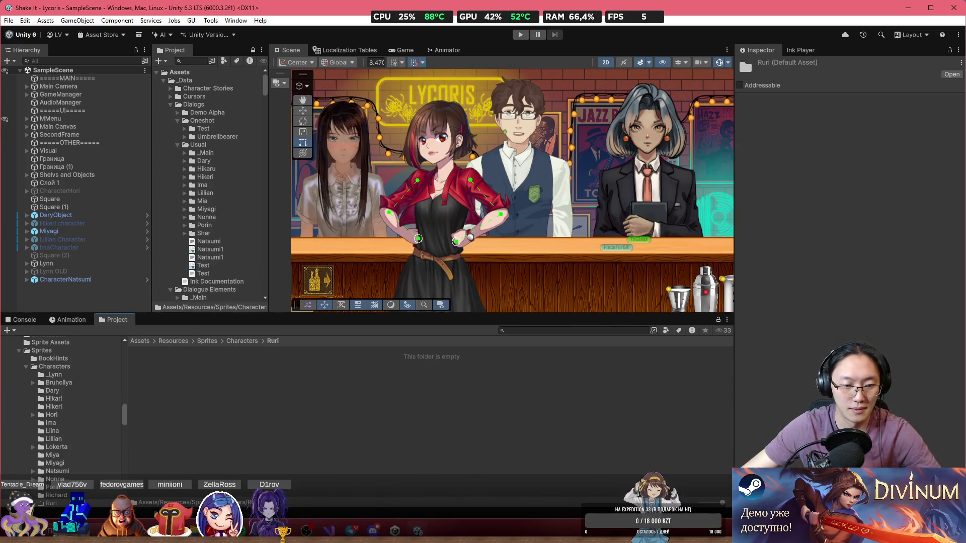
Import Ruri.psb from Explorer into the Ruri folder and select it to show its importer settings.
key(alt+Tab)
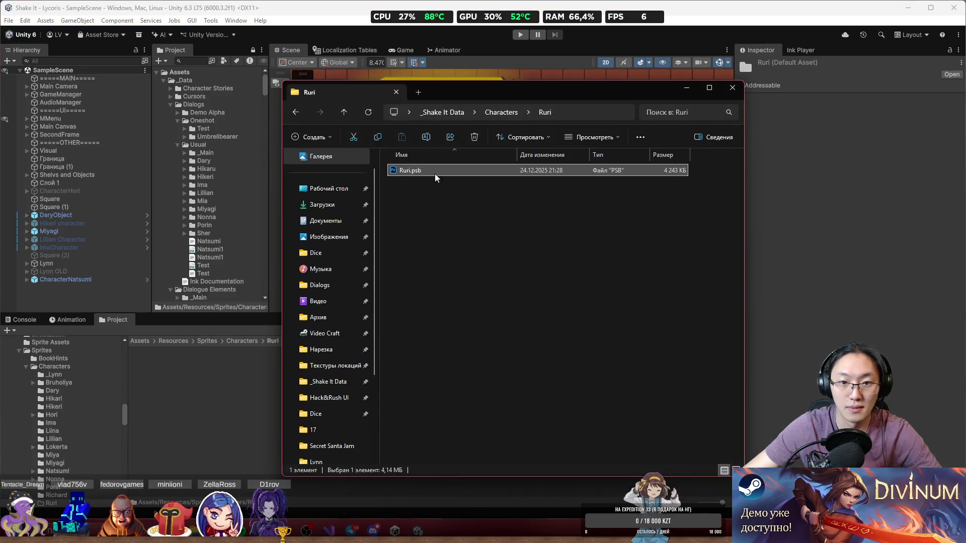
drag(470, 172, 253, 421)
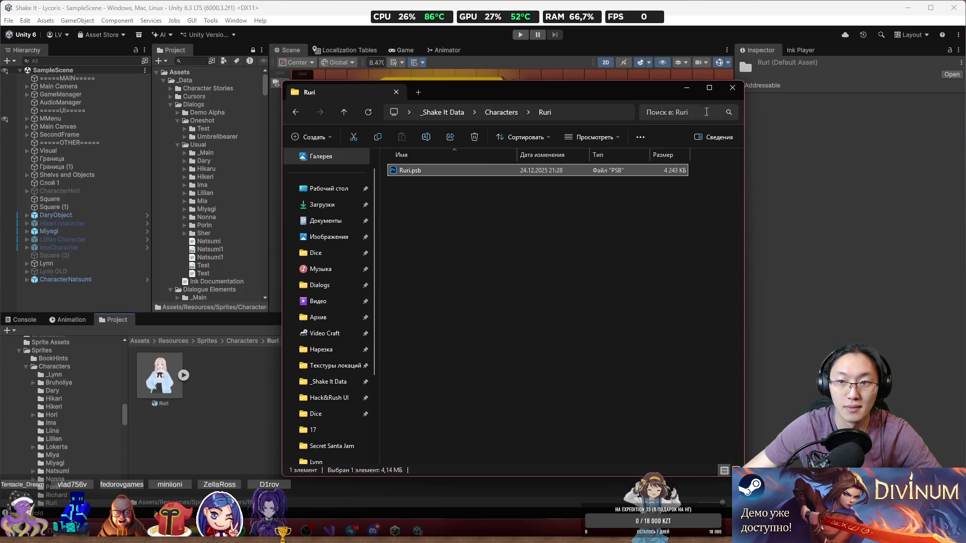
click(686, 87)
click(156, 379)
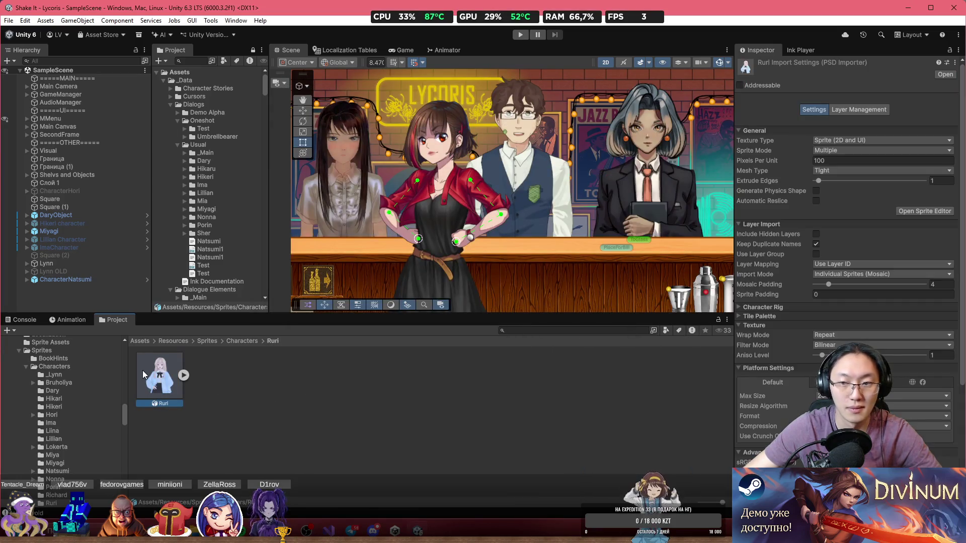
Open Ruri's sprite sheet in the Sprite Editor, switch to Skinning Editor mode and zoom in.
click(919, 211)
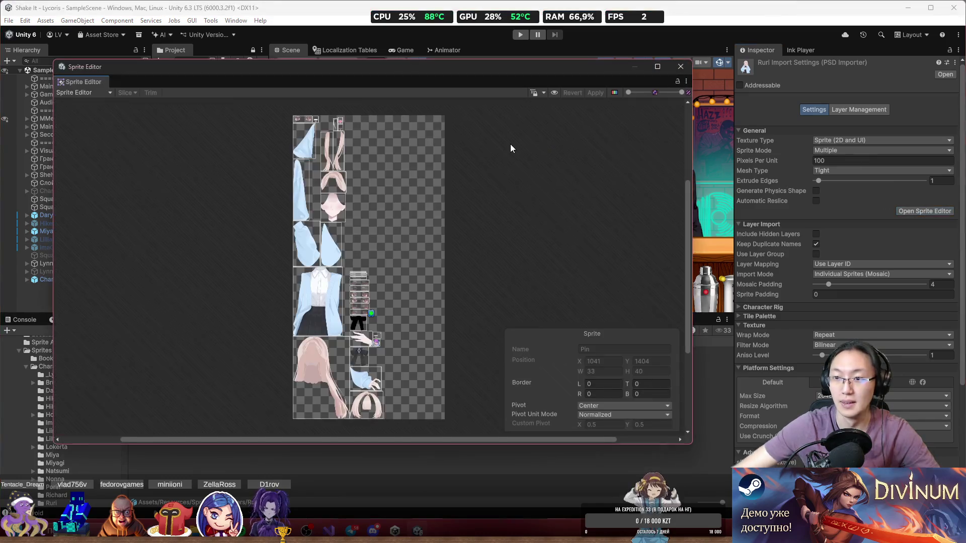
click(83, 93)
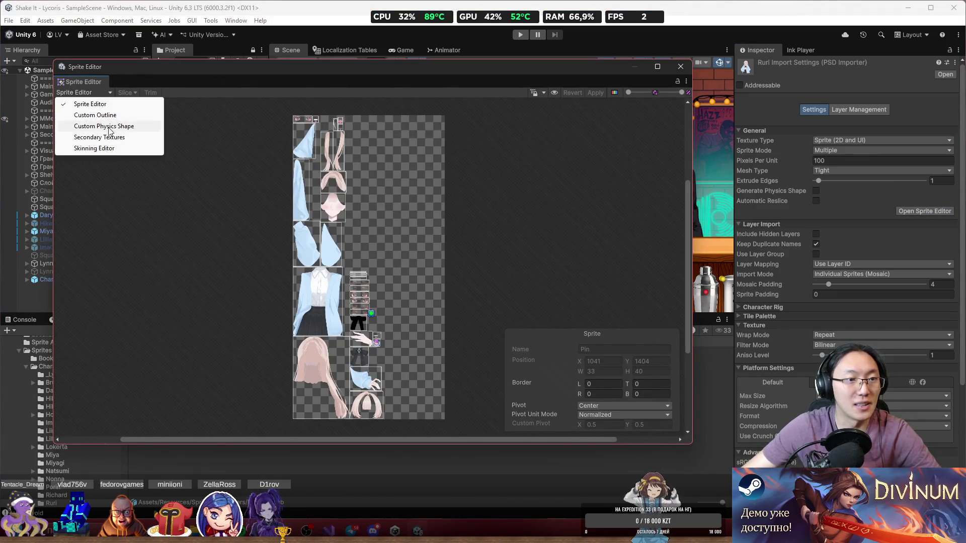
click(96, 148)
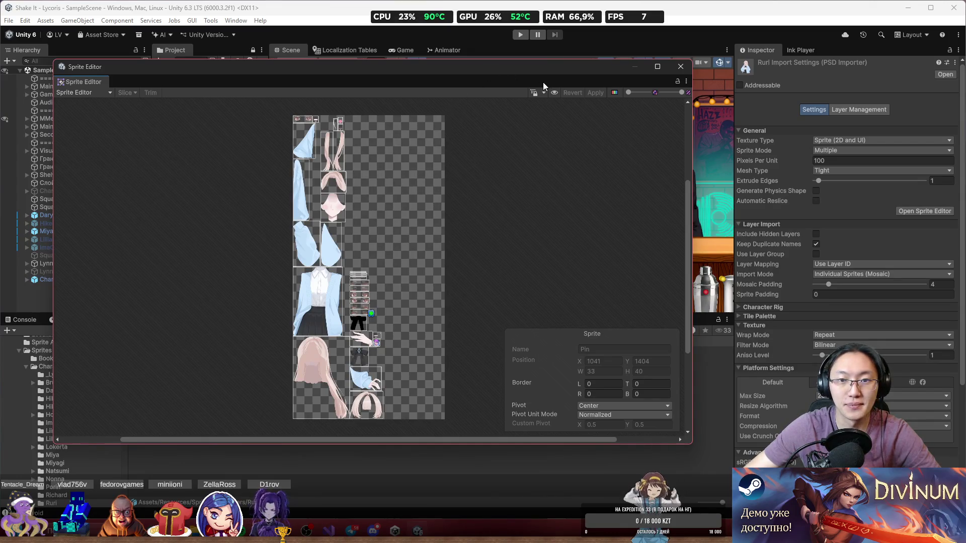
mouse_move(408, 62)
mouse_down()
mouse_move(497, 52)
mouse_move(501, 43)
mouse_up()
scroll(475, 172, up, 3)
scroll(471, 172, up, 8)
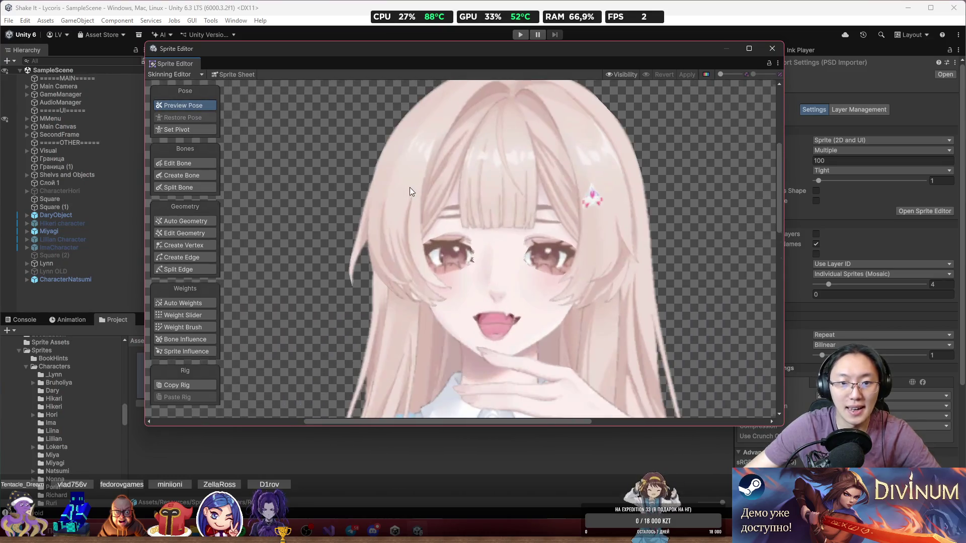
Select the front hair sprite and enter Edit Geometry mode.
click(354, 264)
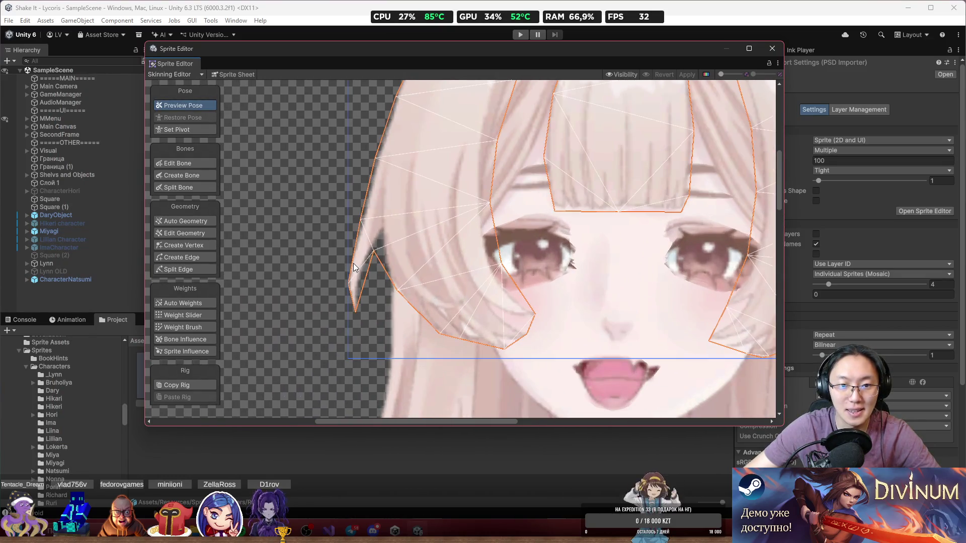
scroll(357, 246, up, 2)
scroll(373, 247, down, 10)
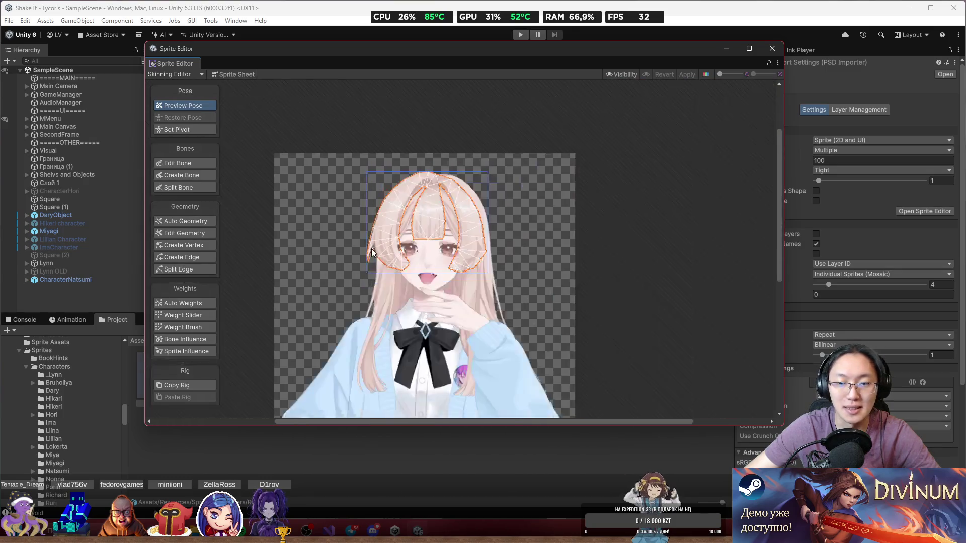
click(202, 246)
click(204, 235)
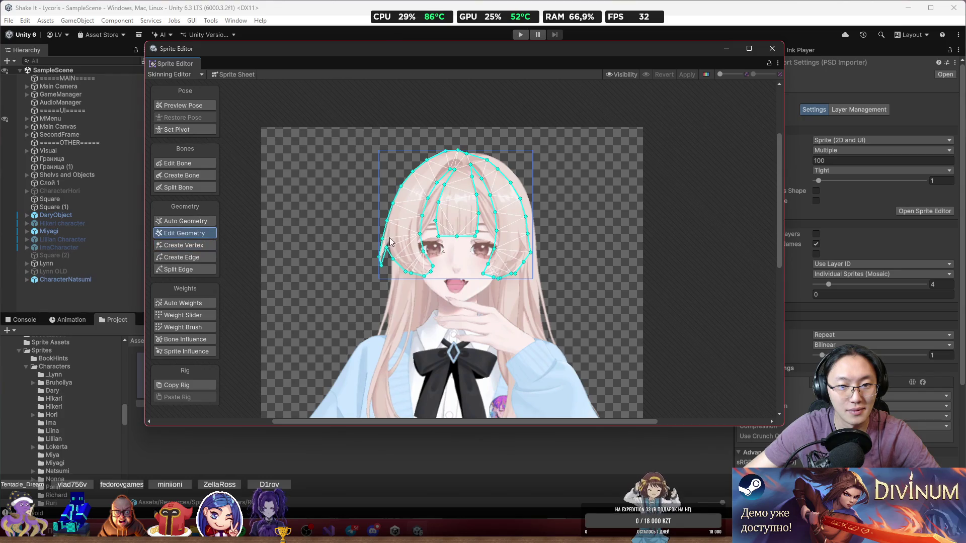
Move left-edge vertices, then add a vertex and pull it down to the strand tip.
scroll(389, 238, up, 5)
drag(371, 210, 361, 192)
mouse_move(342, 304)
mouse_down()
mouse_move(340, 276)
mouse_move(336, 306)
mouse_up()
click(206, 245)
click(352, 271)
mouse_move(352, 309)
mouse_down()
mouse_move(346, 334)
mouse_move(359, 382)
mouse_move(367, 366)
mouse_move(378, 397)
mouse_move(397, 399)
mouse_up()
Add a vertex on the left strand and drag nearby vertices to follow the strand.
click(392, 330)
drag(392, 332, 378, 322)
drag(392, 362, 377, 351)
drag(394, 397, 397, 397)
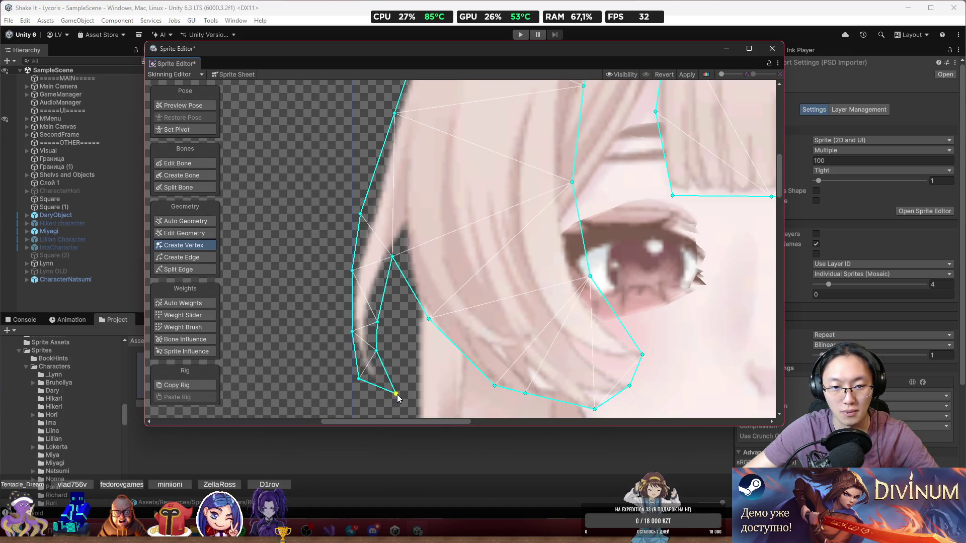
drag(383, 316, 377, 291)
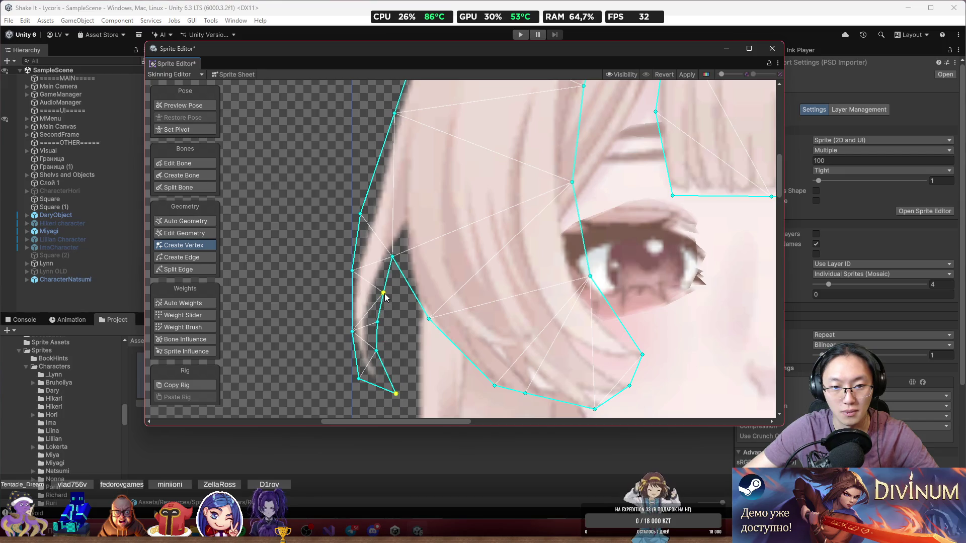
drag(392, 259, 402, 242)
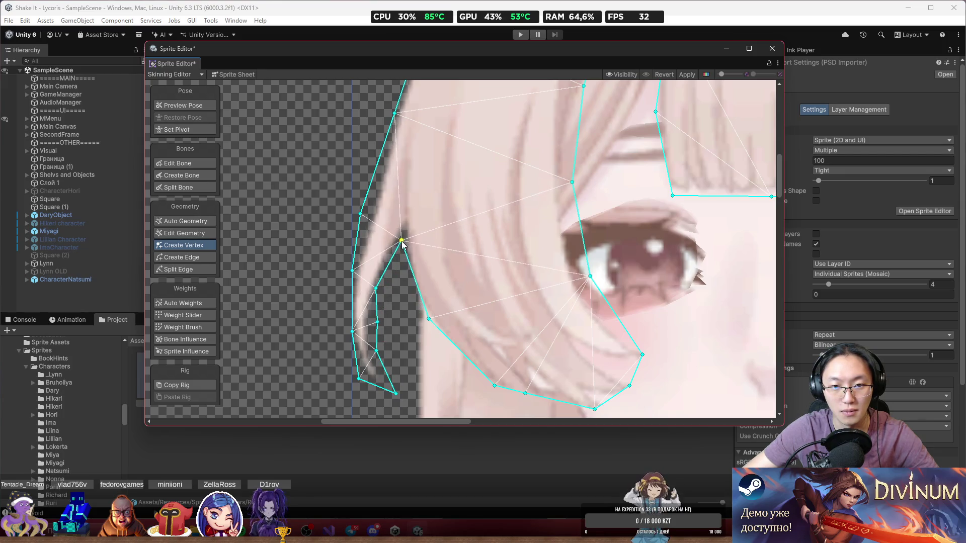
drag(377, 289, 380, 293)
mouse_move(430, 320)
mouse_down()
mouse_move(360, 312)
mouse_move(353, 257)
mouse_up()
Add two more vertices and shift several others to fit the hair outline.
scroll(433, 324, up, 3)
click(442, 302)
mouse_move(442, 302)
mouse_down()
mouse_move(455, 340)
mouse_move(560, 371)
mouse_up()
mouse_move(441, 317)
mouse_down()
mouse_move(483, 332)
mouse_move(502, 327)
mouse_up()
drag(506, 275, 563, 275)
drag(527, 220, 584, 217)
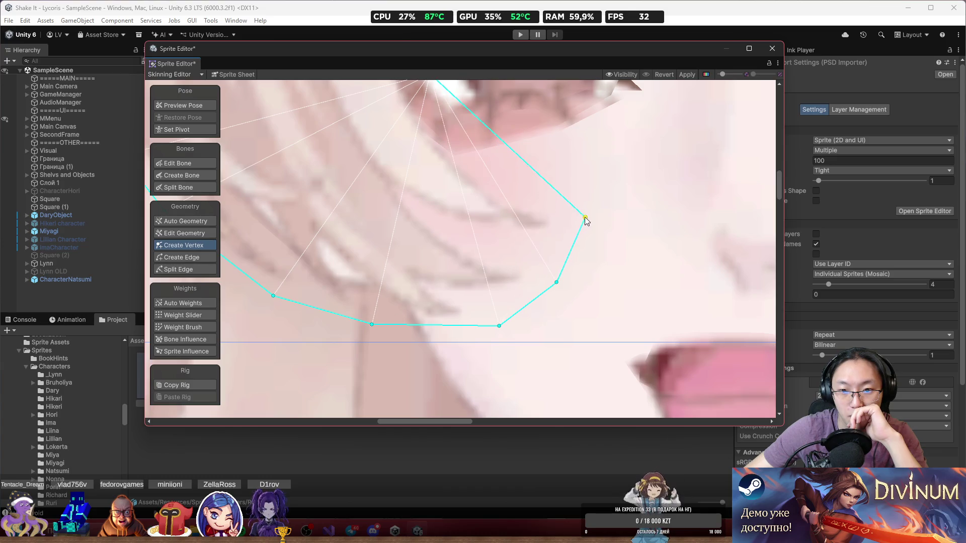
scroll(585, 217, down, 3)
click(493, 239)
mouse_move(492, 240)
mouse_down()
mouse_move(485, 233)
mouse_move(400, 283)
mouse_up()
Bring the bangs outline into view and shift a bangs vertex slightly left.
scroll(409, 201, down, 3)
drag(410, 202, 409, 280)
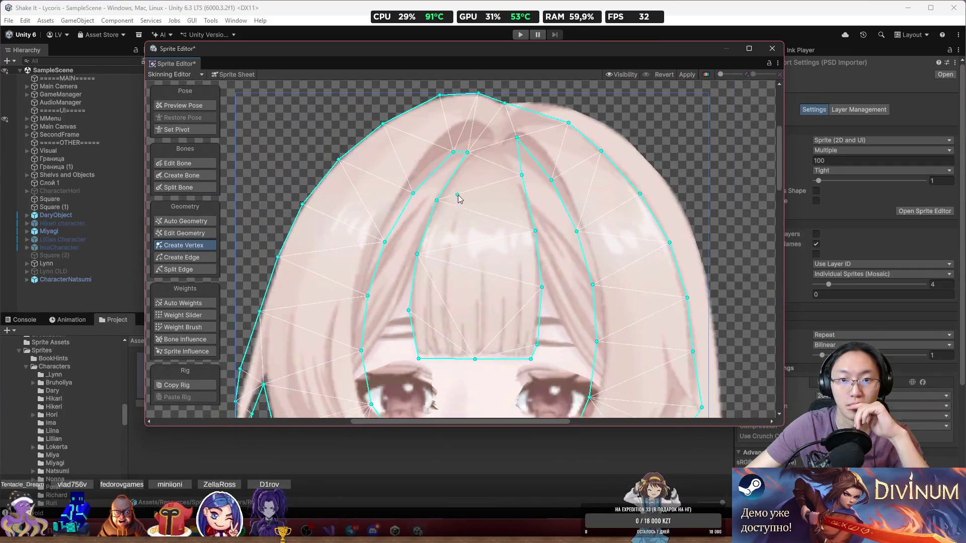
scroll(430, 221, up, 5)
drag(430, 220, 443, 170)
click(455, 137)
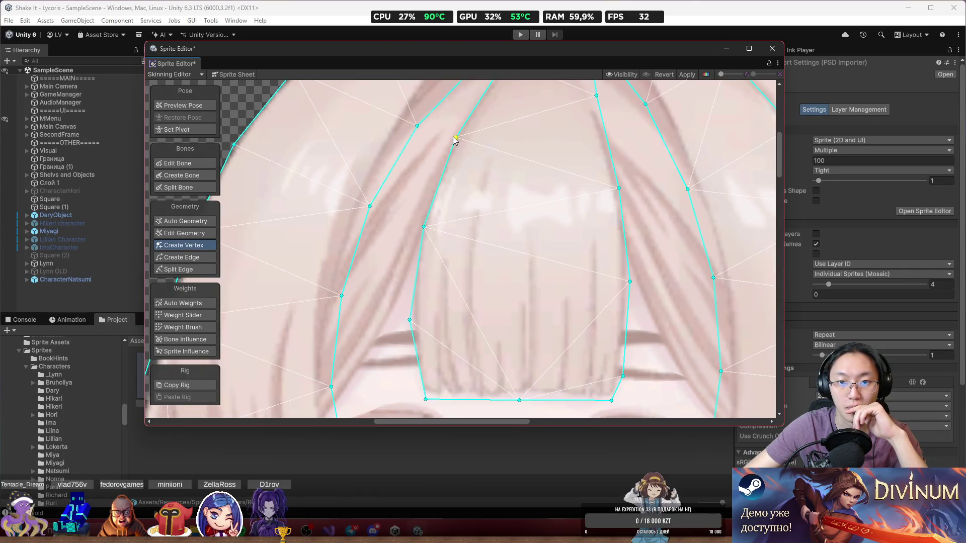
drag(425, 228, 419, 227)
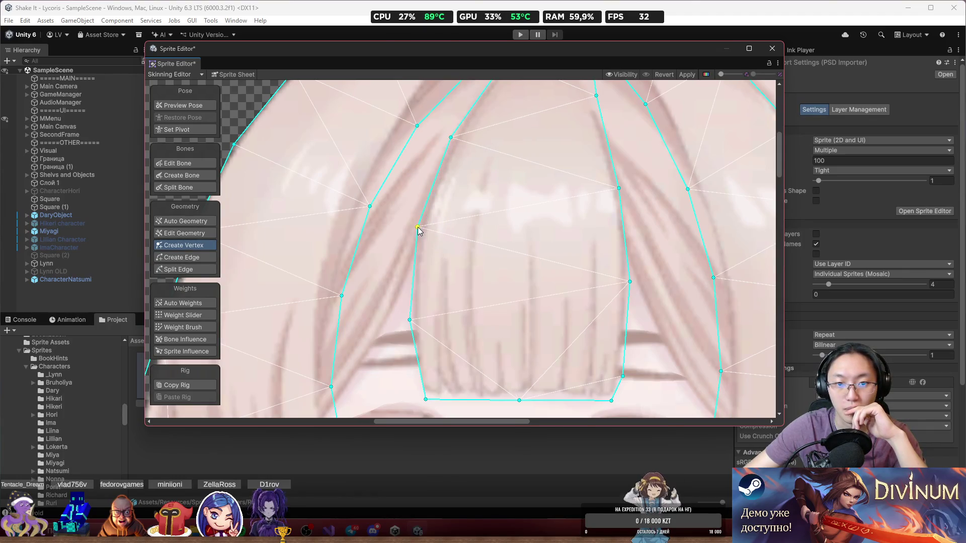
drag(433, 340, 413, 293)
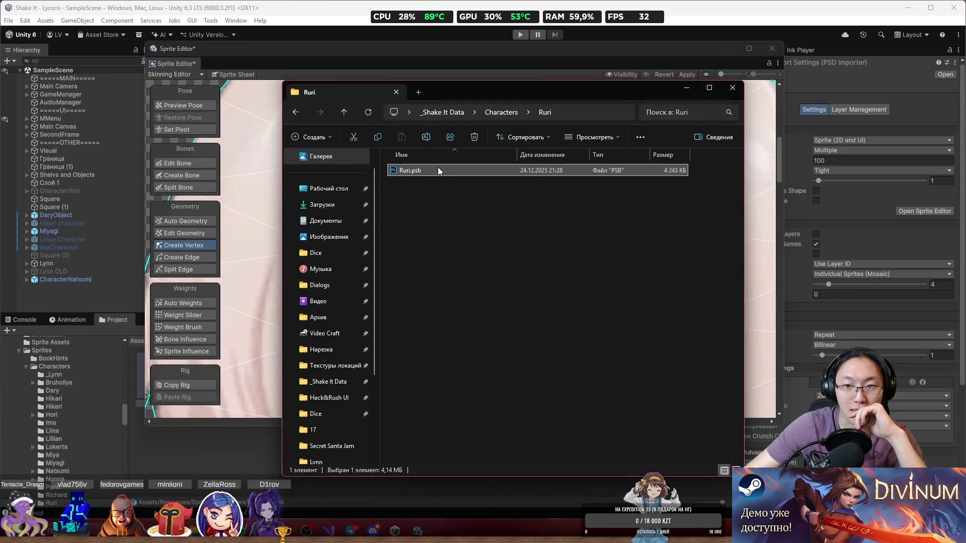
Open Ruri.psb in Photoshop from Explorer, then minimize the Explorer window.
double_click(437, 167)
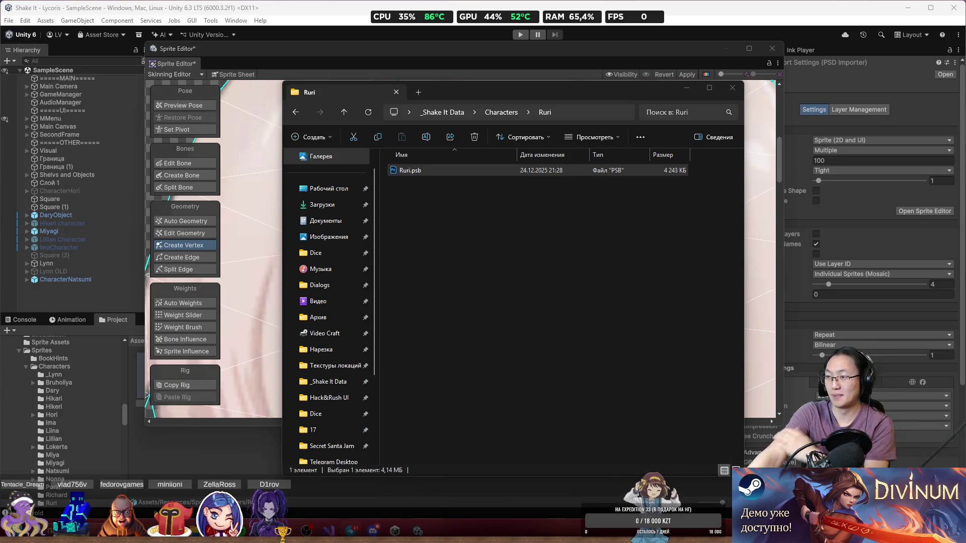
key(alt+Tab)
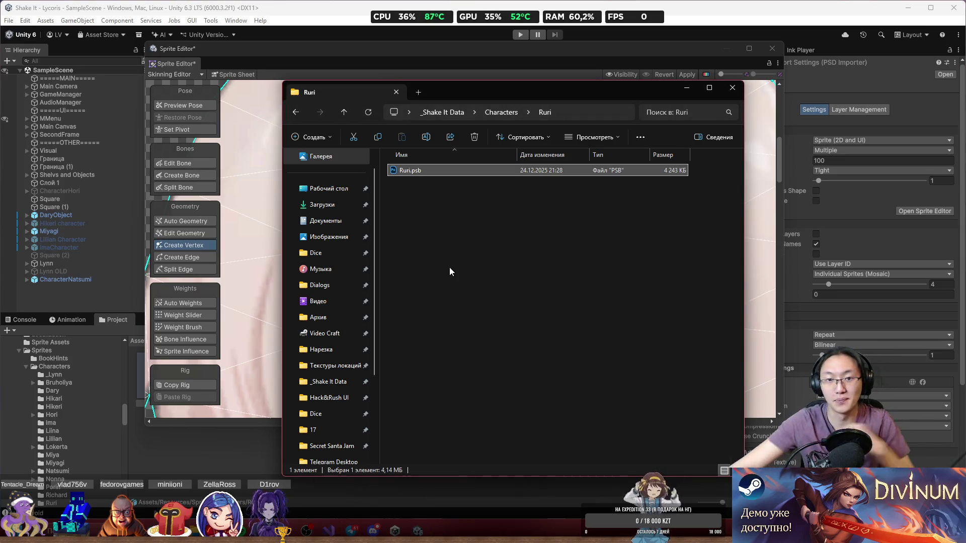
click(686, 89)
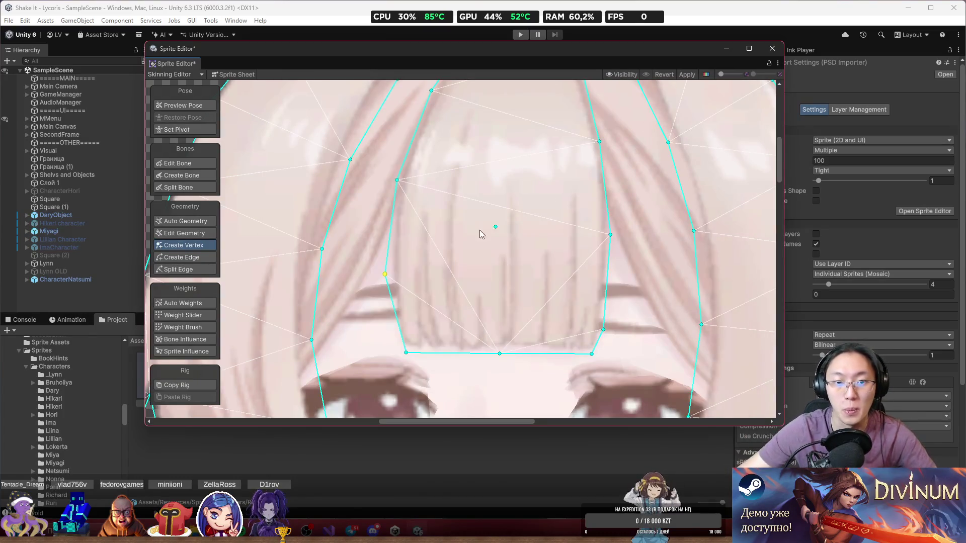
Move two bottom-edge bangs vertices left and add a vertex on the bangs' bottom edge.
drag(407, 354, 394, 354)
drag(499, 354, 453, 356)
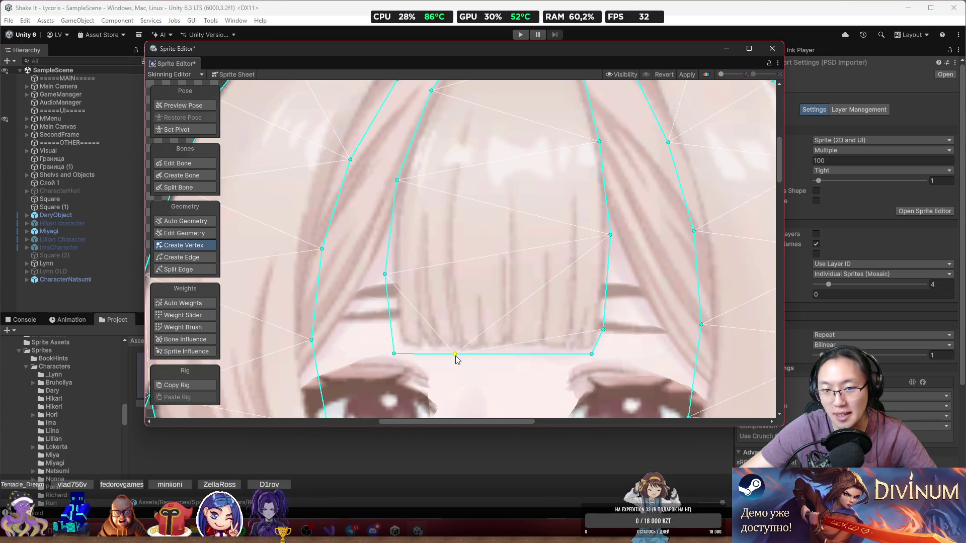
click(544, 355)
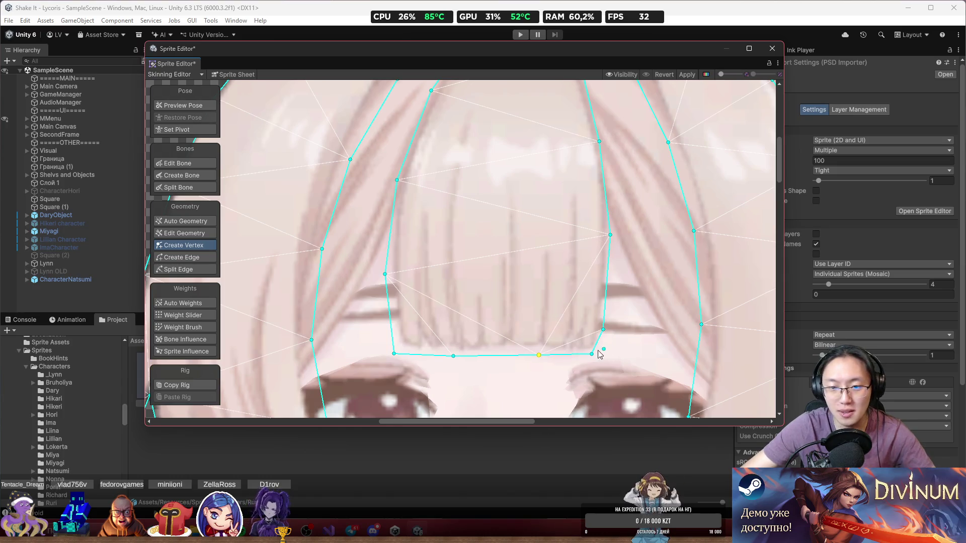
scroll(524, 346, up, 2)
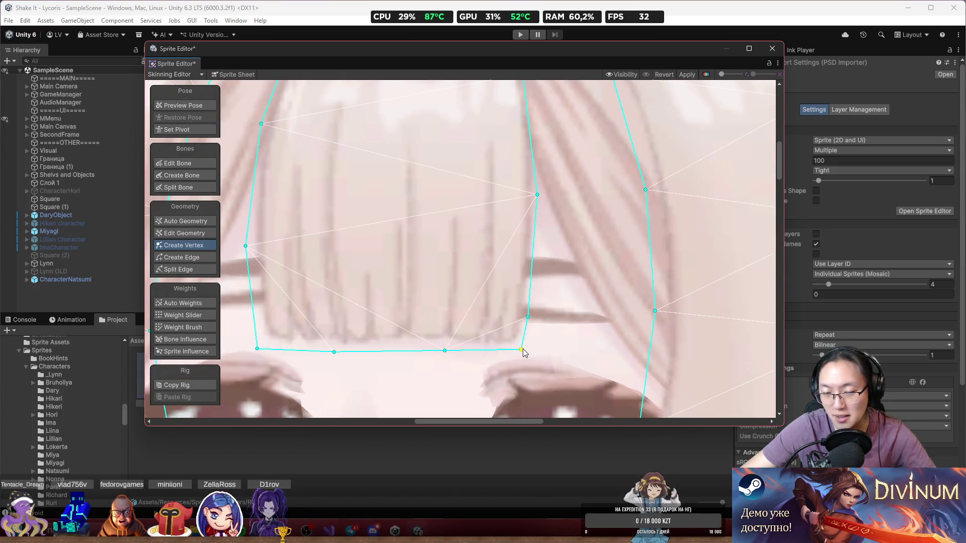
scroll(542, 316, down, 1)
scroll(542, 316, down, 4)
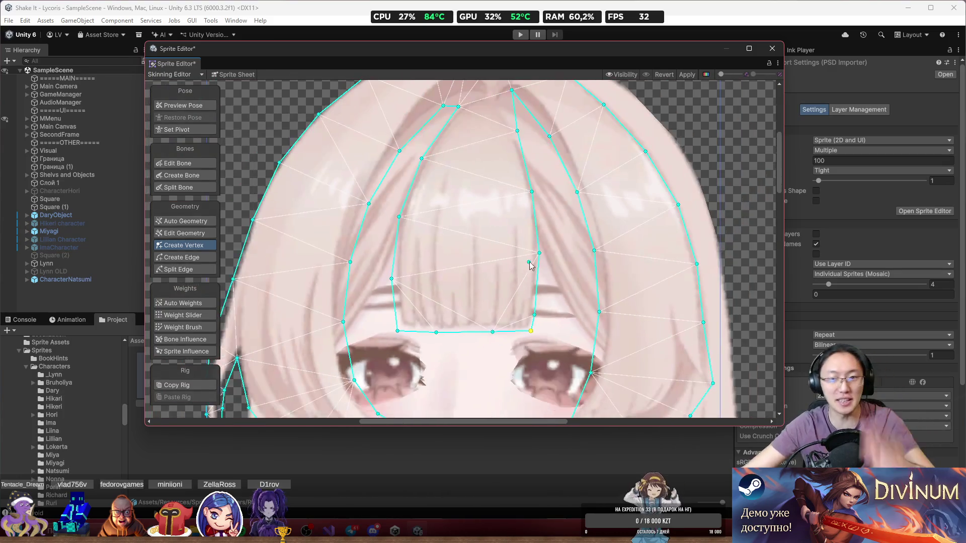
scroll(538, 254, up, 8)
Pick a vertex on the bangs outline and zoom around the cheek strand to inspect it.
click(512, 236)
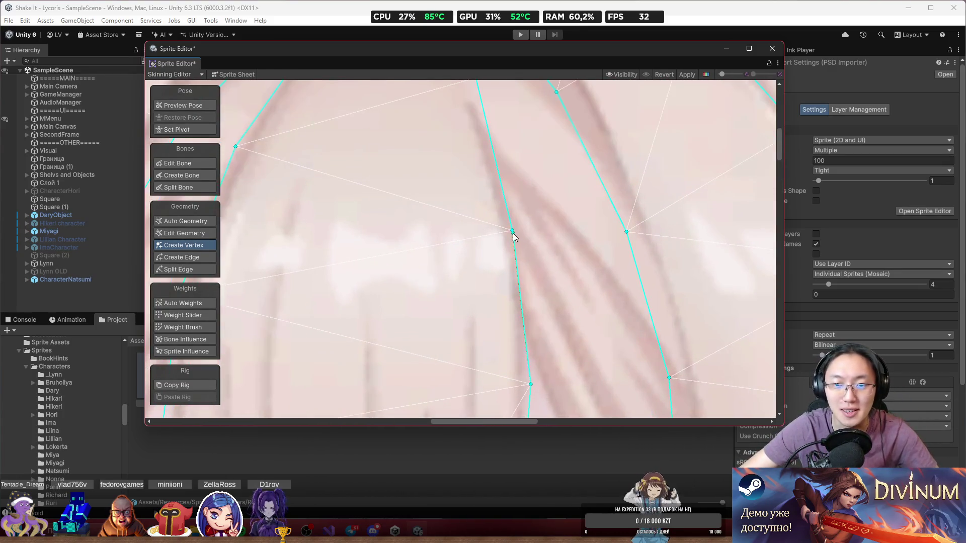
scroll(517, 234, down, 3)
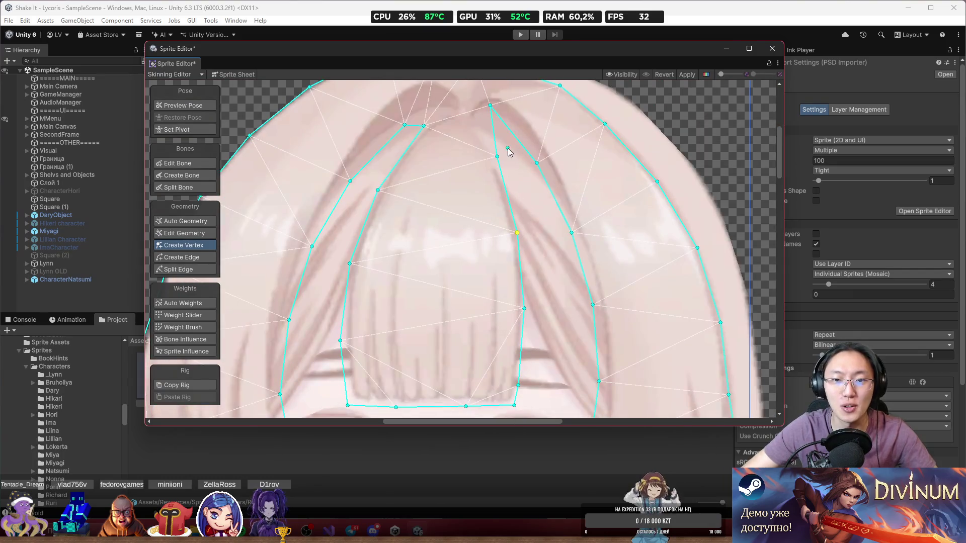
scroll(464, 112, up, 2)
scroll(537, 250, down, 3)
scroll(538, 251, down, 4)
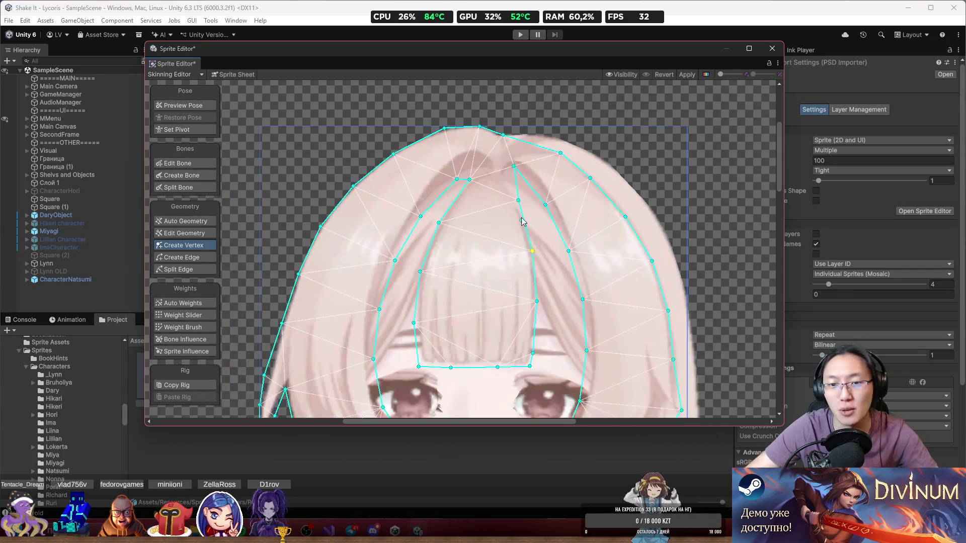
scroll(476, 247, up, 2)
scroll(476, 247, up, 2)
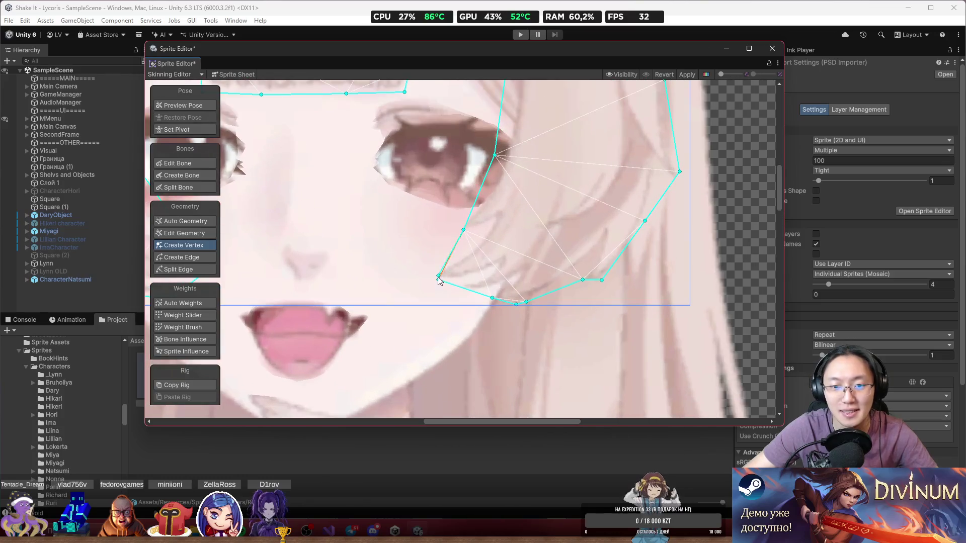
Drag strand vertices left and down so the mesh follows the cheek strand edge.
drag(439, 283, 419, 284)
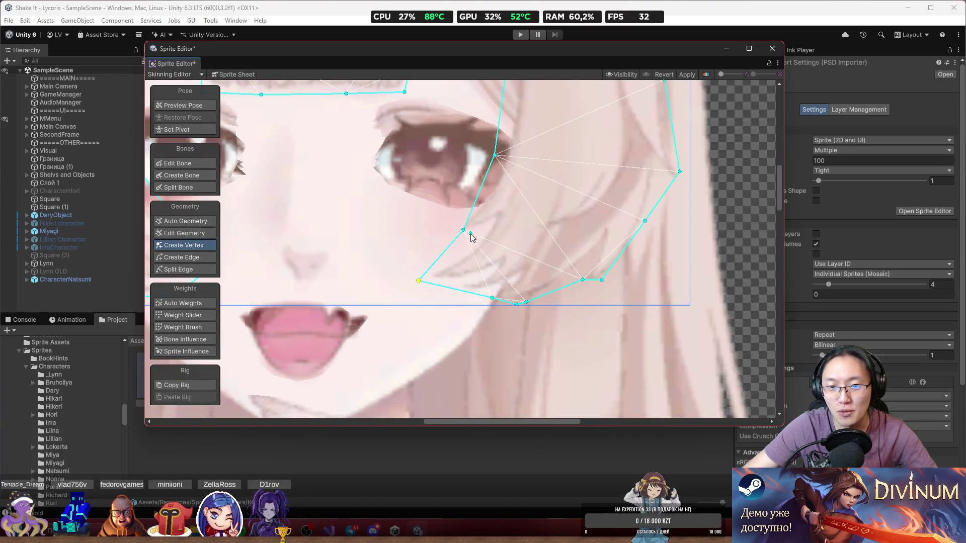
mouse_move(463, 230)
mouse_down()
mouse_move(446, 233)
mouse_move(458, 244)
mouse_move(440, 224)
mouse_up()
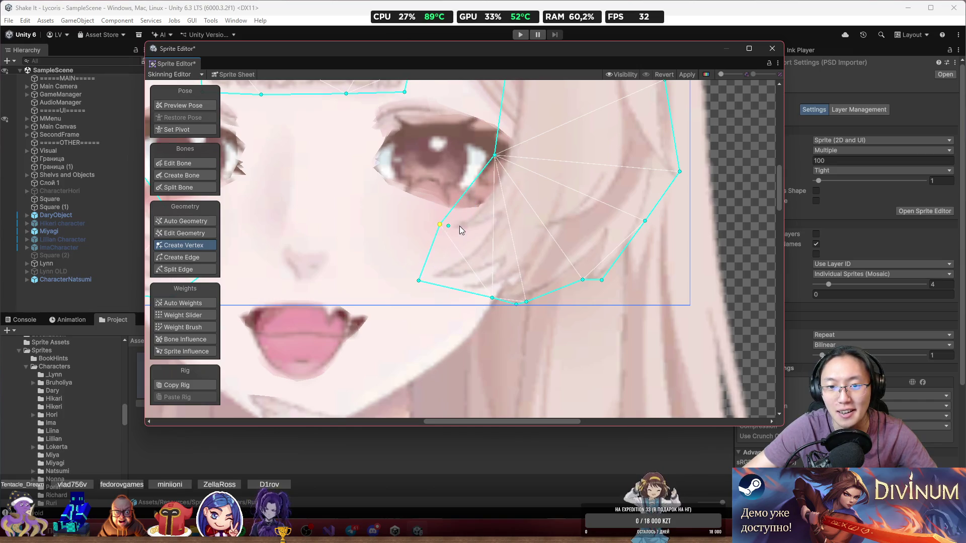
drag(494, 157, 491, 179)
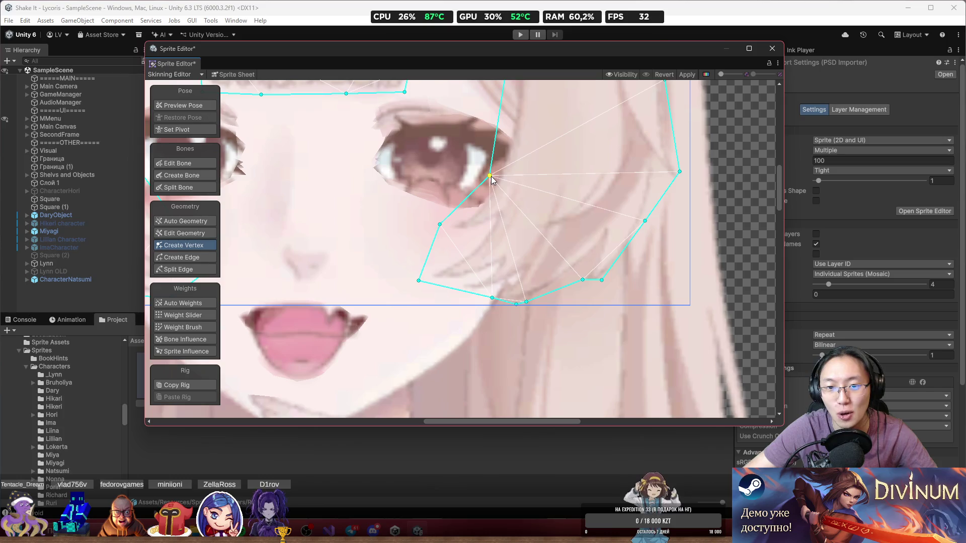
drag(492, 298, 467, 300)
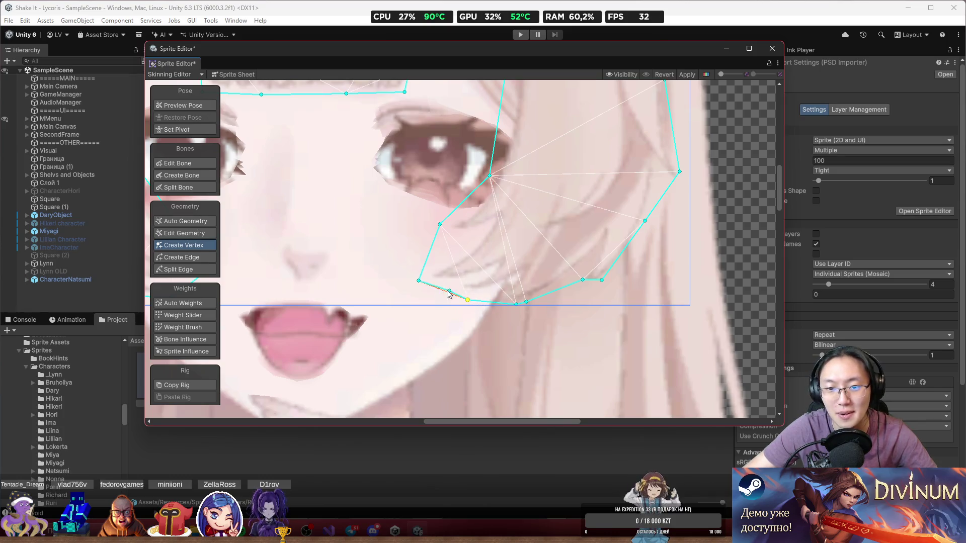
Slide a lower-edge vertex right, delete the extra lower-edge vertex, and realign the strand.
scroll(526, 303, up, 2)
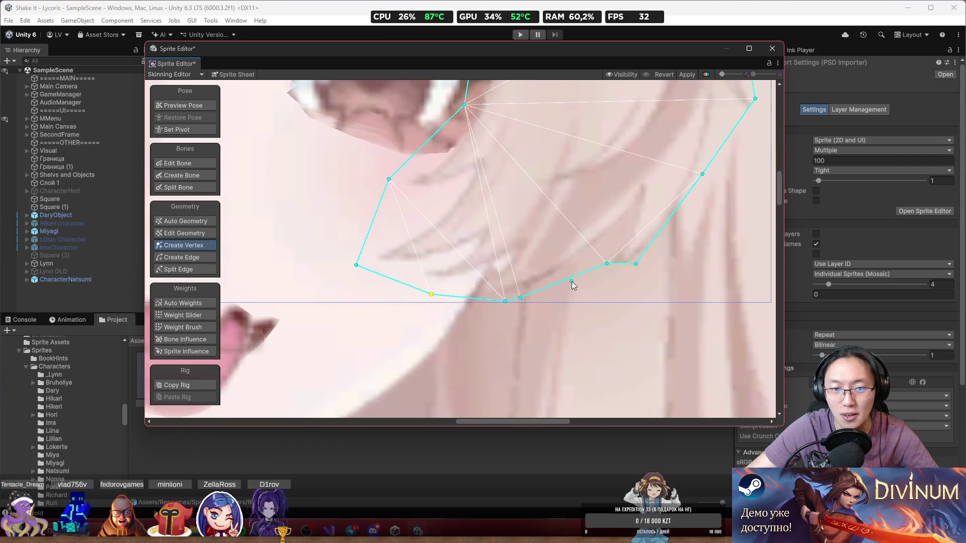
mouse_move(520, 298)
mouse_down()
mouse_move(596, 267)
mouse_move(615, 288)
mouse_move(605, 297)
mouse_move(647, 267)
mouse_move(602, 291)
mouse_move(592, 310)
mouse_up()
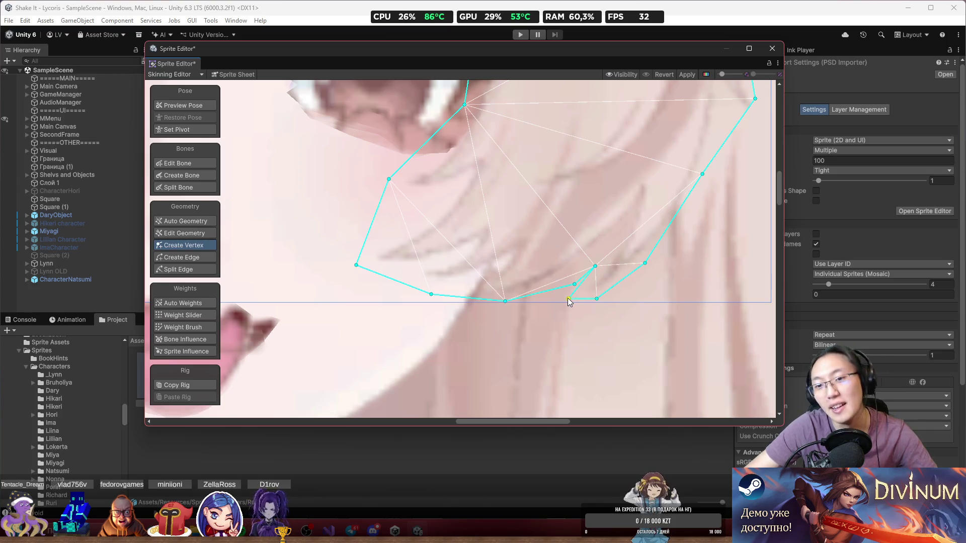
click(575, 284)
key(Delete)
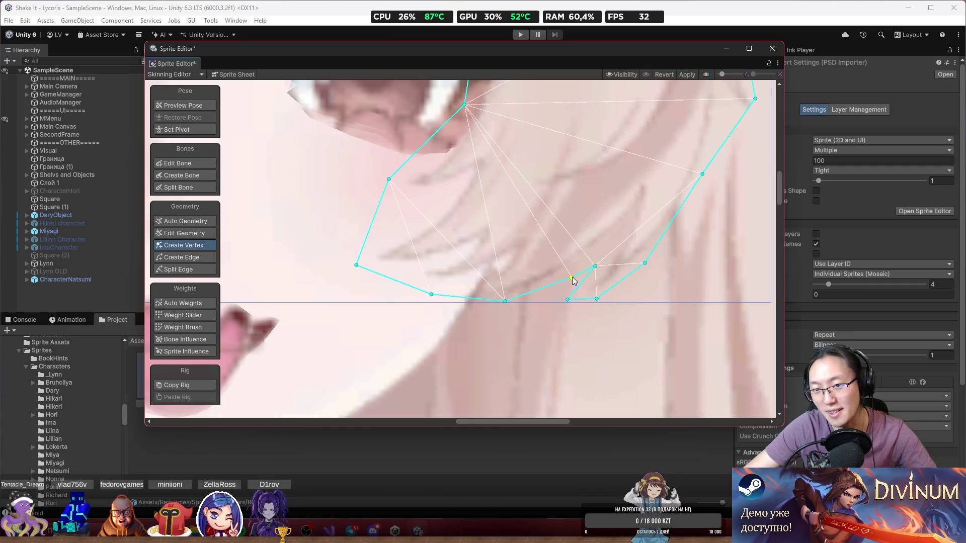
mouse_move(597, 267)
mouse_down()
mouse_move(623, 232)
mouse_move(611, 260)
mouse_move(453, 309)
mouse_up()
Add three vertices on the right hair edge and drag the edge vertices onto the outline.
click(582, 204)
drag(596, 201, 534, 337)
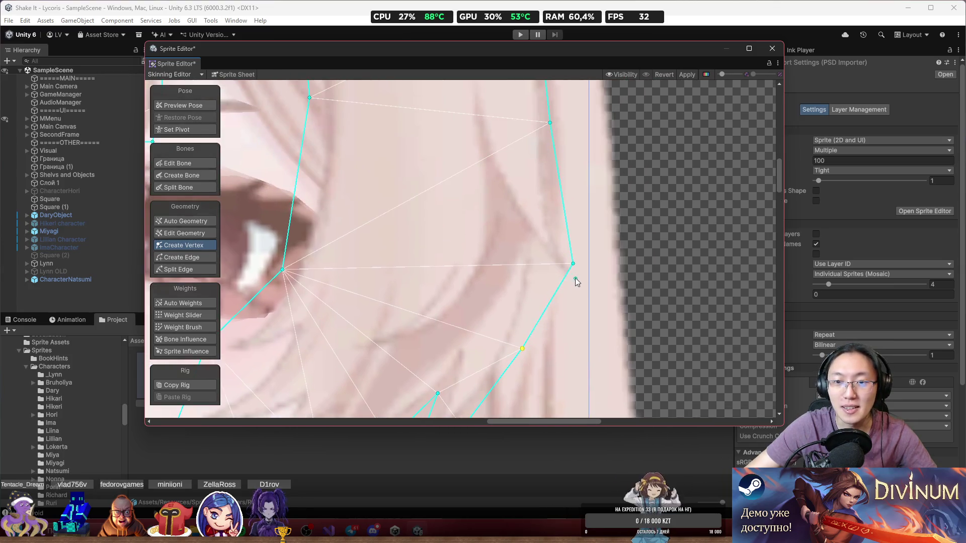
mouse_move(574, 266)
mouse_down()
mouse_move(585, 271)
mouse_move(550, 256)
mouse_move(582, 234)
mouse_move(555, 181)
mouse_up()
click(543, 272)
click(552, 214)
drag(552, 215, 584, 299)
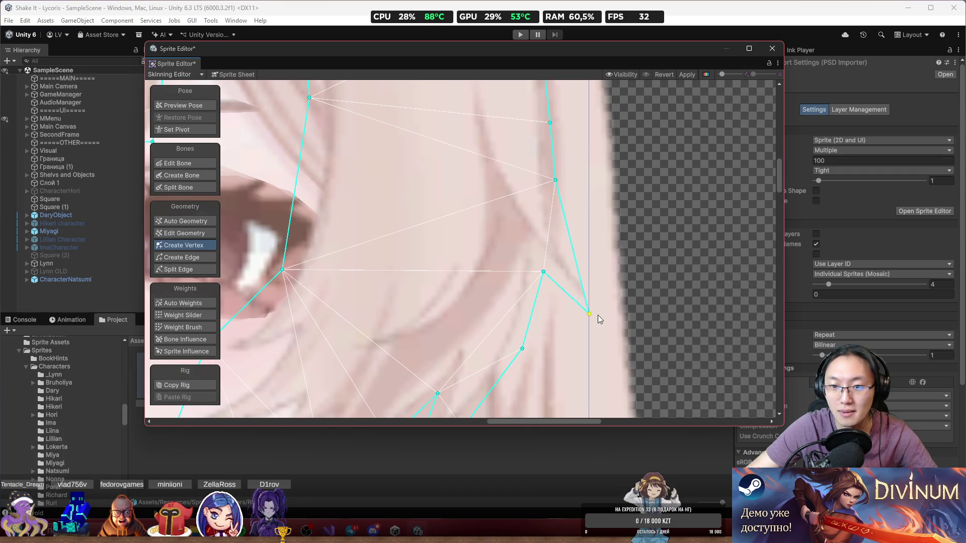
click(577, 274)
drag(578, 275, 590, 272)
drag(587, 313, 589, 320)
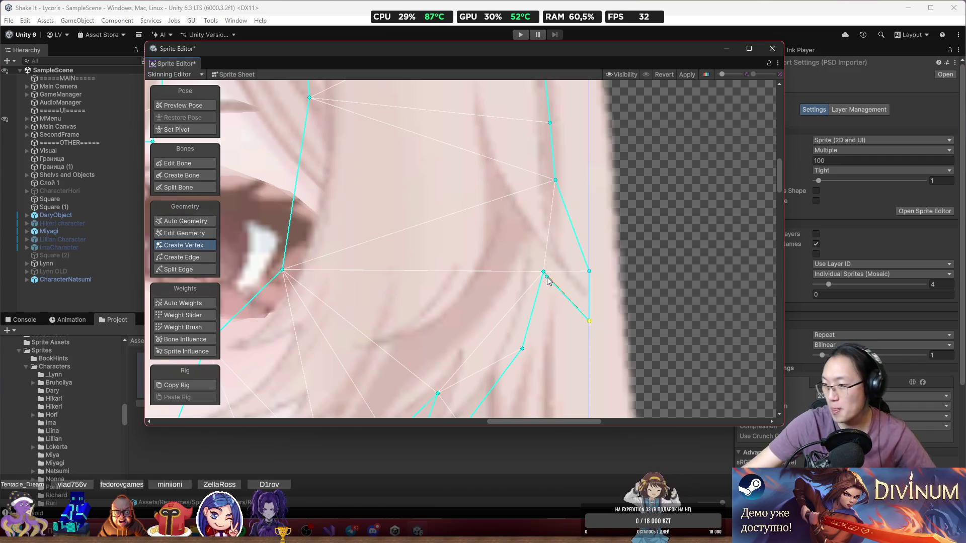
Zoom around to check the right strand mesh, then deselect the hair sprite.
scroll(575, 281, down, 5)
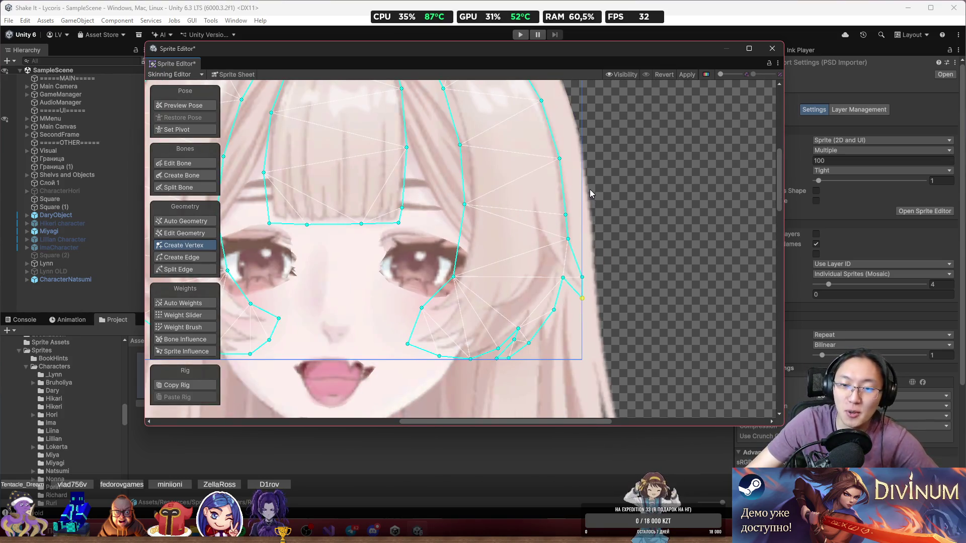
scroll(590, 191, up, 5)
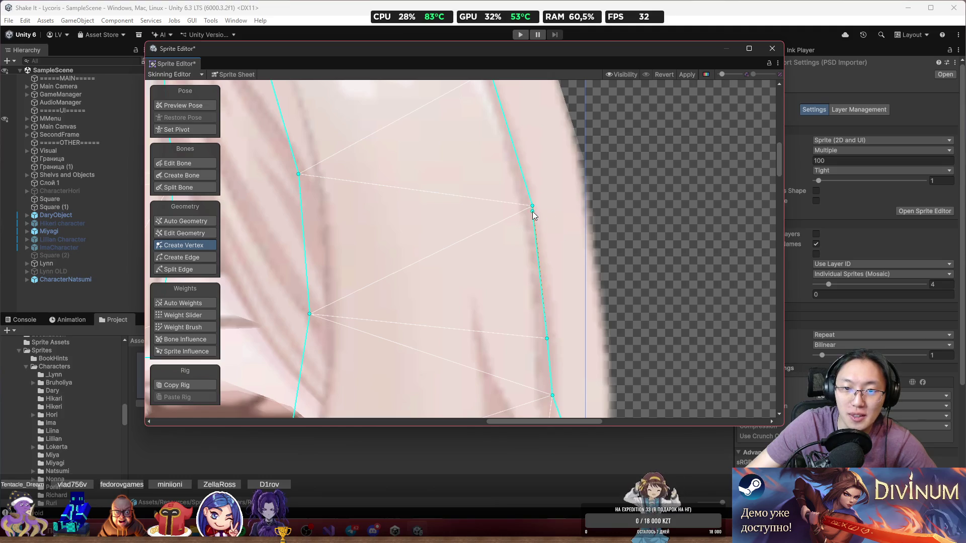
scroll(523, 226, down, 5)
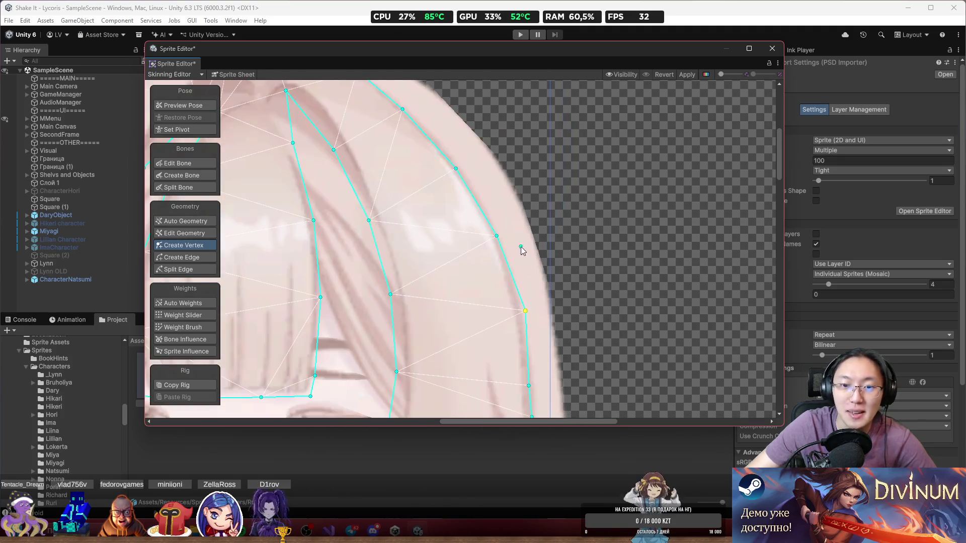
scroll(555, 251, down, 2)
scroll(574, 194, up, 8)
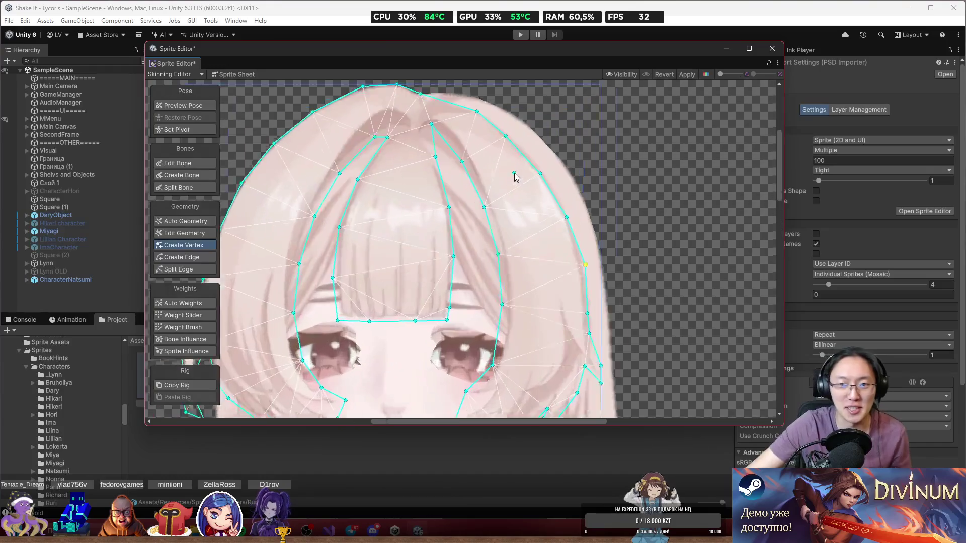
scroll(523, 141, up, 1)
click(531, 158)
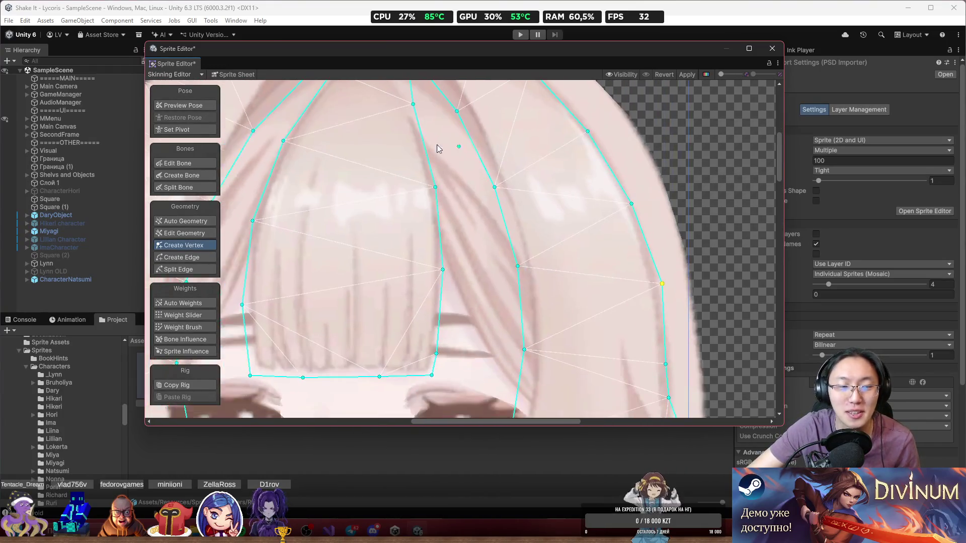
click(228, 84)
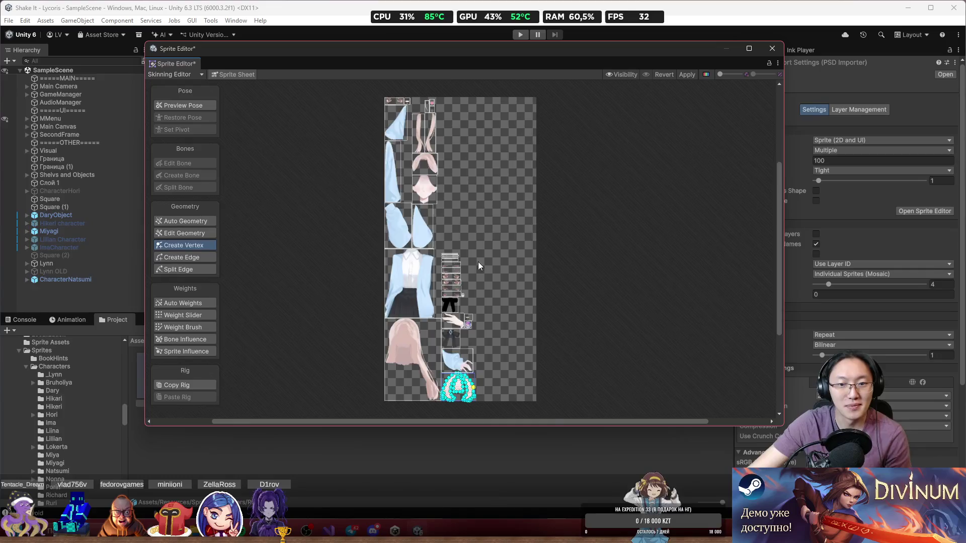
Clear the third-row eyebrow sprite's mesh so it becomes a plain quad.
scroll(487, 254, up, 5)
scroll(504, 219, up, 4)
click(471, 227)
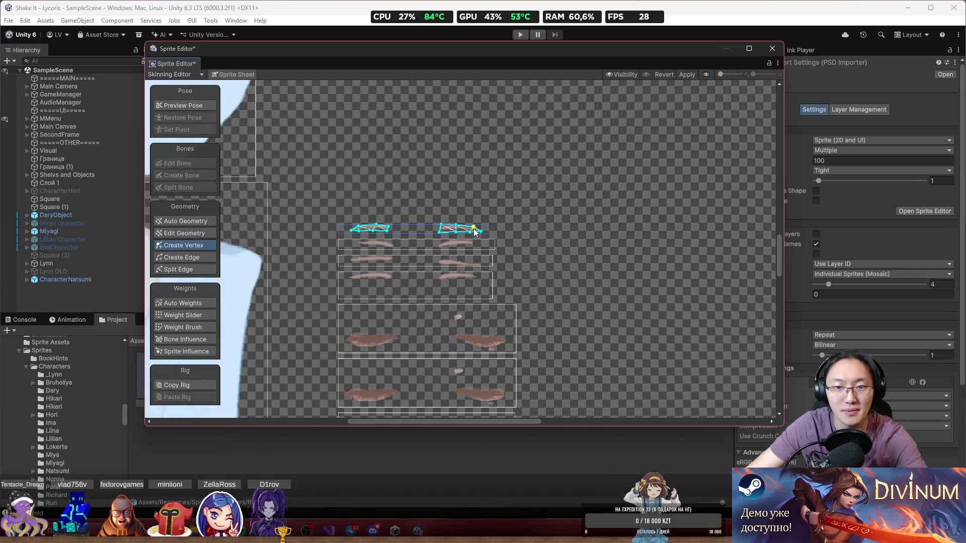
click(317, 253)
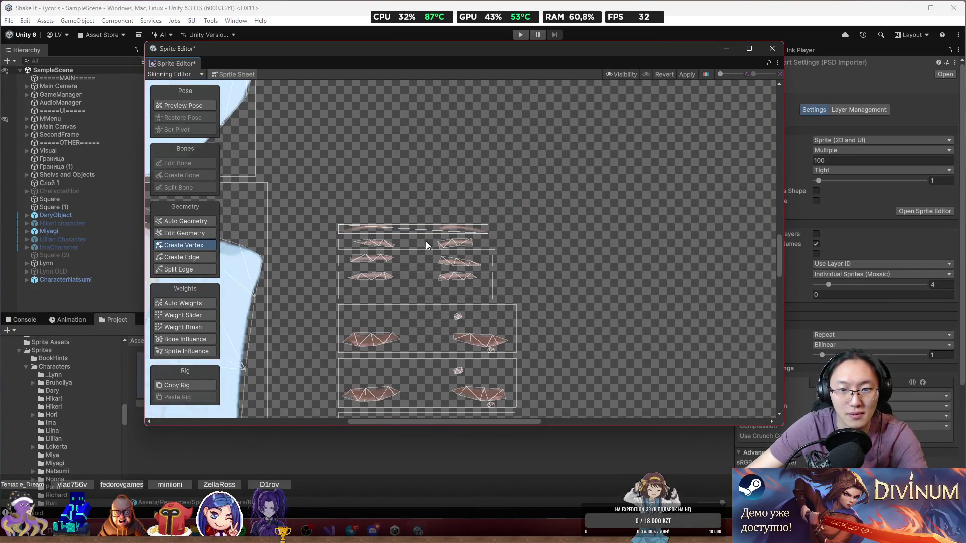
click(467, 244)
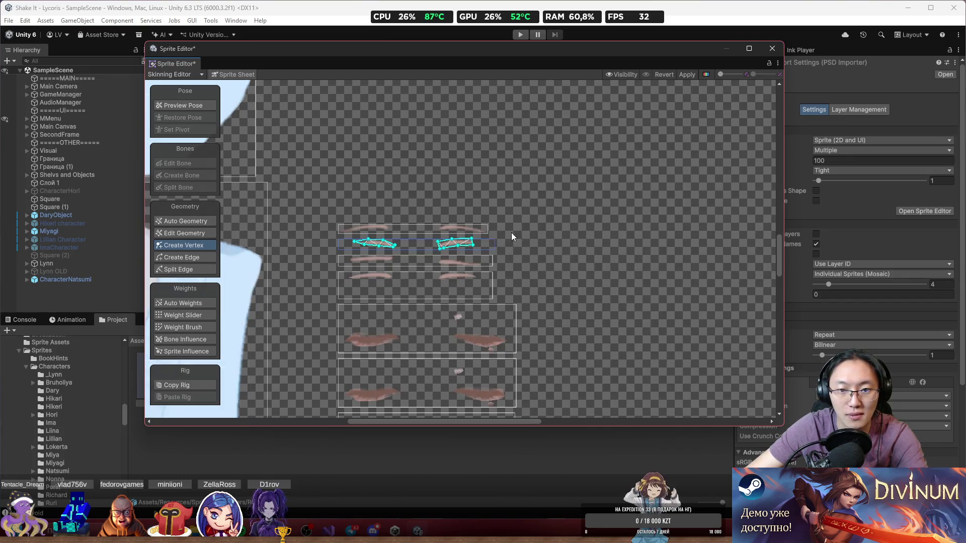
click(460, 263)
drag(306, 226, 535, 308)
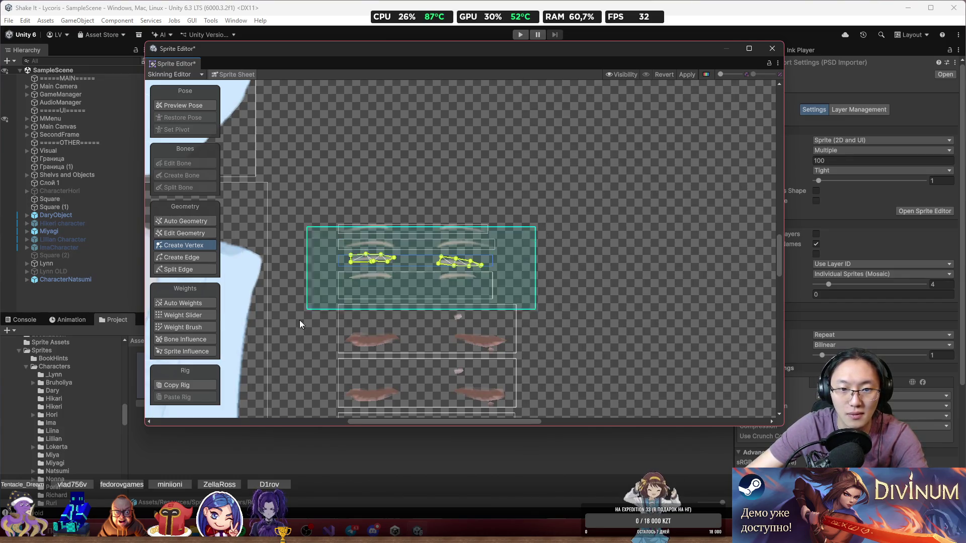
key(Delete)
Delete the meshes of the fifth-row and next eyebrow sprites.
scroll(481, 327, down, 2)
scroll(478, 239, up, 2)
click(467, 218)
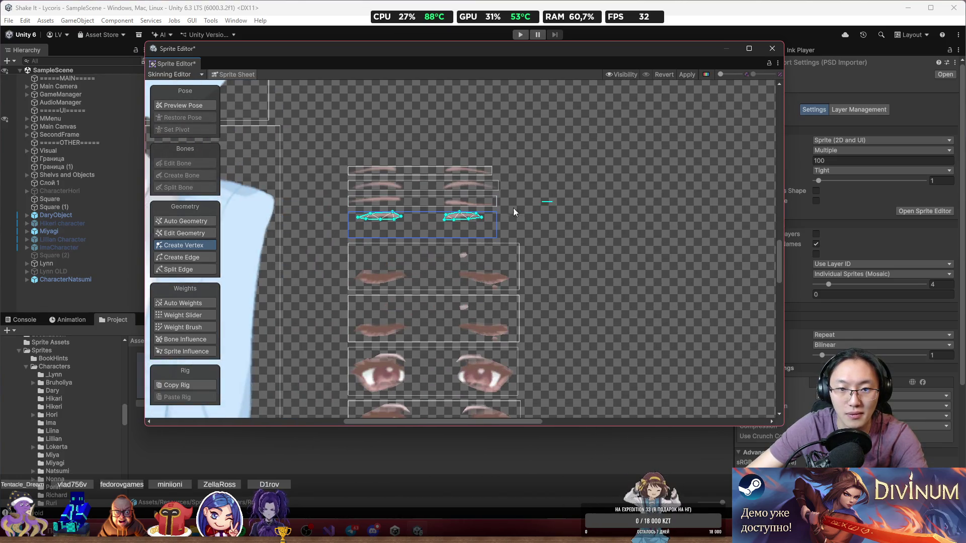
click(485, 276)
mouse_move(578, 224)
mouse_down()
mouse_move(397, 295)
mouse_move(348, 299)
mouse_up()
key(Delete)
scroll(533, 331, up, 1)
scroll(505, 195, down, 1)
click(481, 194)
drag(564, 140, 307, 311)
key(Delete)
scroll(479, 197, down, 1)
Delete the meshes of the two eye sprites and two eyelid sprites.
click(480, 197)
drag(577, 145, 329, 286)
key(Delete)
click(479, 255)
drag(563, 198, 317, 324)
key(Delete)
scroll(511, 298, down, 1)
click(452, 246)
drag(551, 196, 267, 339)
key(Delete)
click(453, 299)
drag(533, 216, 279, 366)
key(Delete)
Clear the small pink sprite's mesh, then select the pants sprite and box-select its vertices.
scroll(485, 321, down, 2)
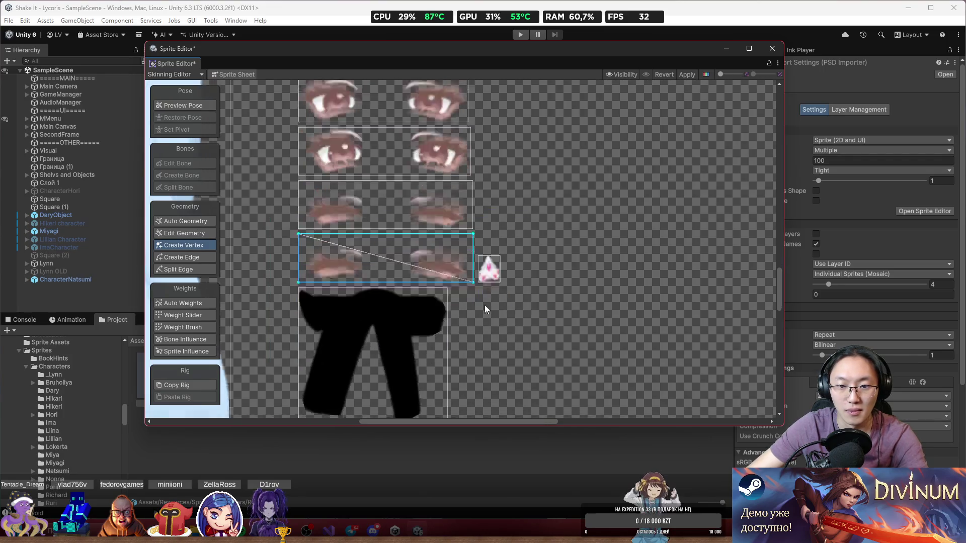
click(496, 238)
drag(570, 190, 456, 283)
key(Delete)
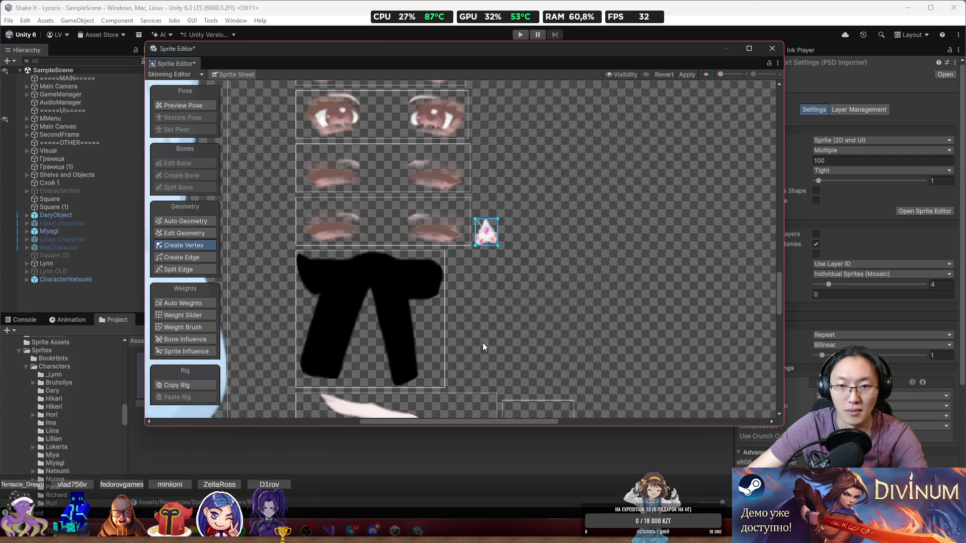
scroll(473, 302, down, 2)
click(477, 224)
drag(561, 149, 307, 397)
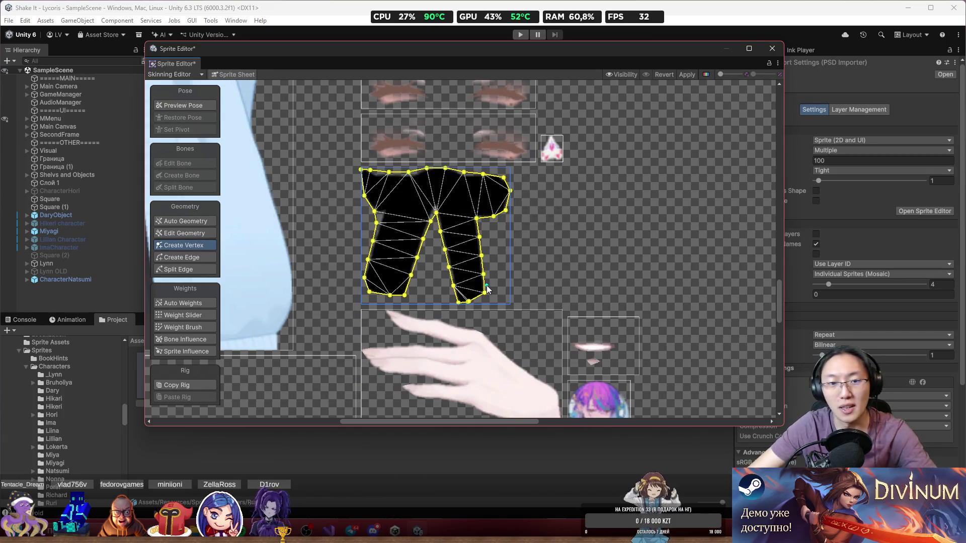
Select the long back-hair sprite on the sprite sheet.
scroll(487, 201, down, 2)
click(496, 282)
click(599, 261)
scroll(645, 268, down, 3)
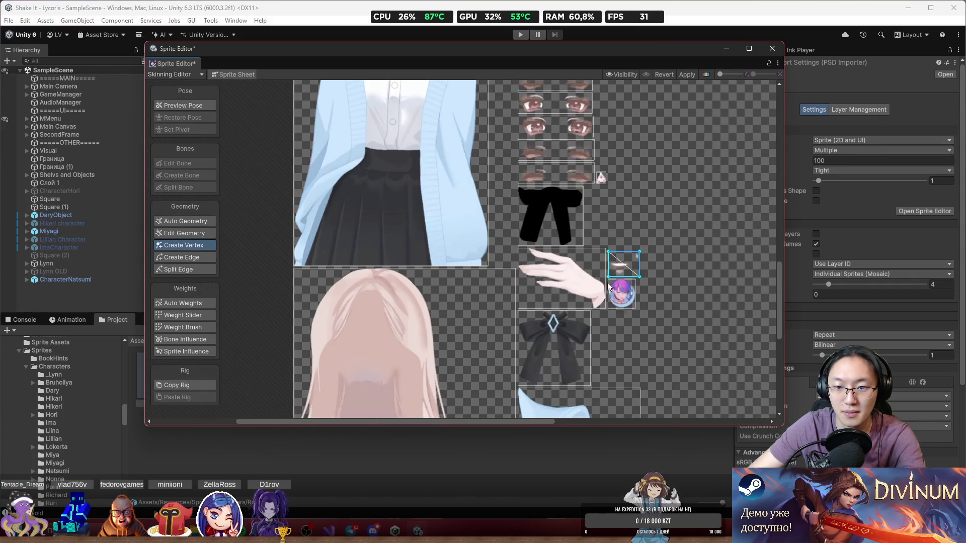
scroll(593, 208, down, 4)
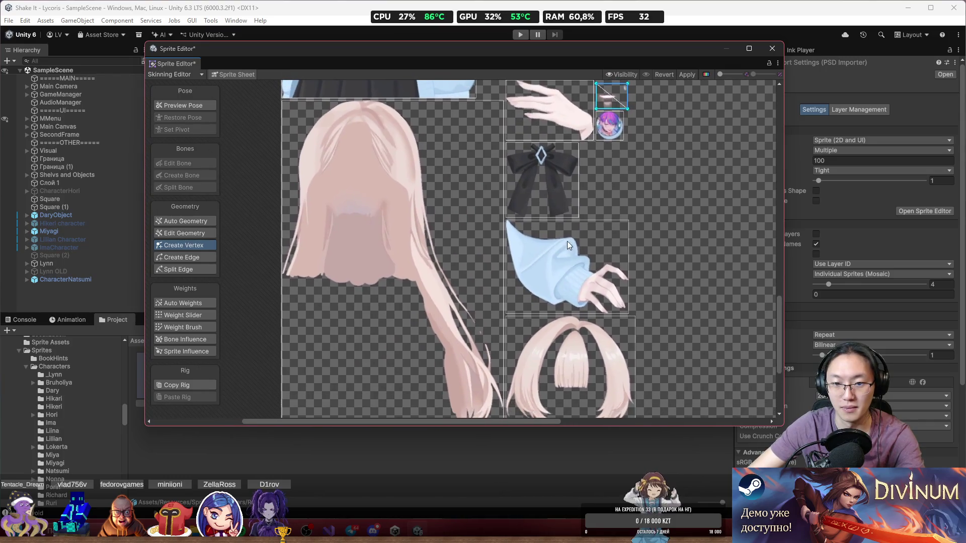
scroll(557, 271, up, 4)
click(438, 273)
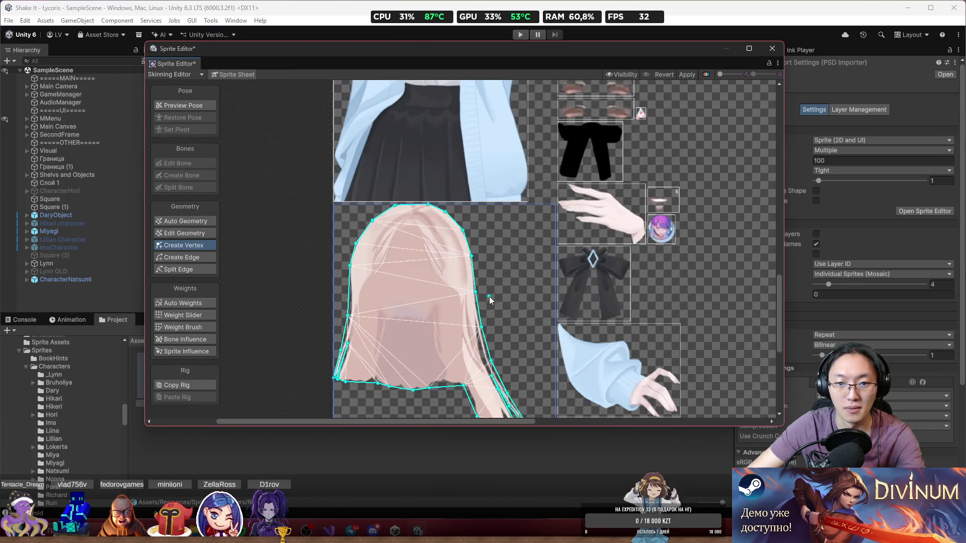
scroll(489, 297, down, 3)
scroll(506, 254, up, 5)
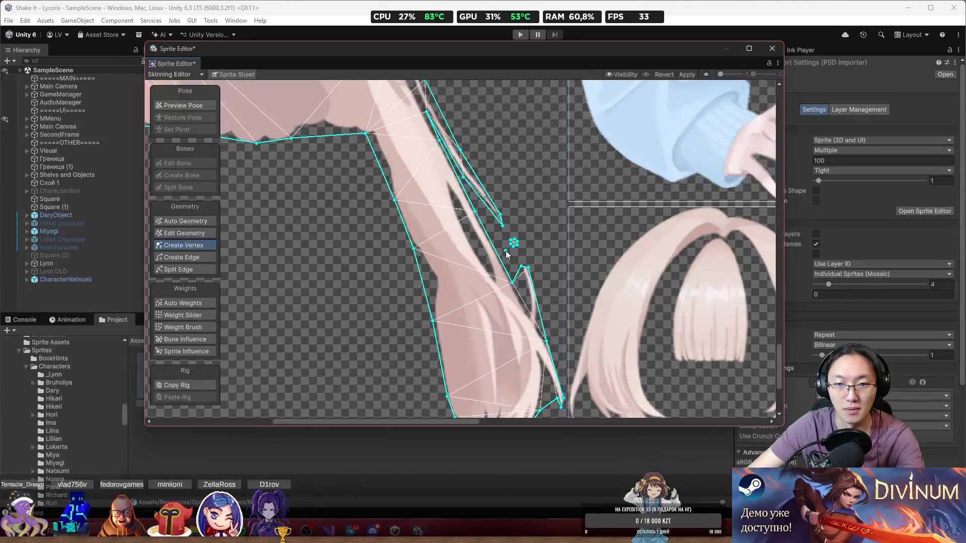
Delete the stray vertex beside the hair and pull an edge vertex out to the outline.
click(184, 233)
drag(538, 234, 506, 248)
key(Delete)
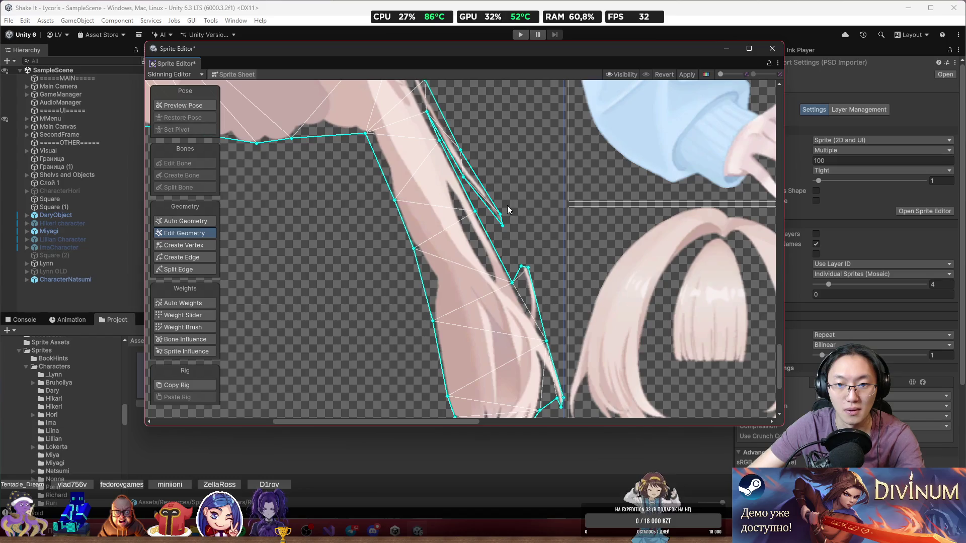
drag(501, 215, 535, 239)
Delete unneeded outline and inner vertices so the hair outline runs straight.
click(426, 112)
key(Delete)
click(458, 174)
key(Delete)
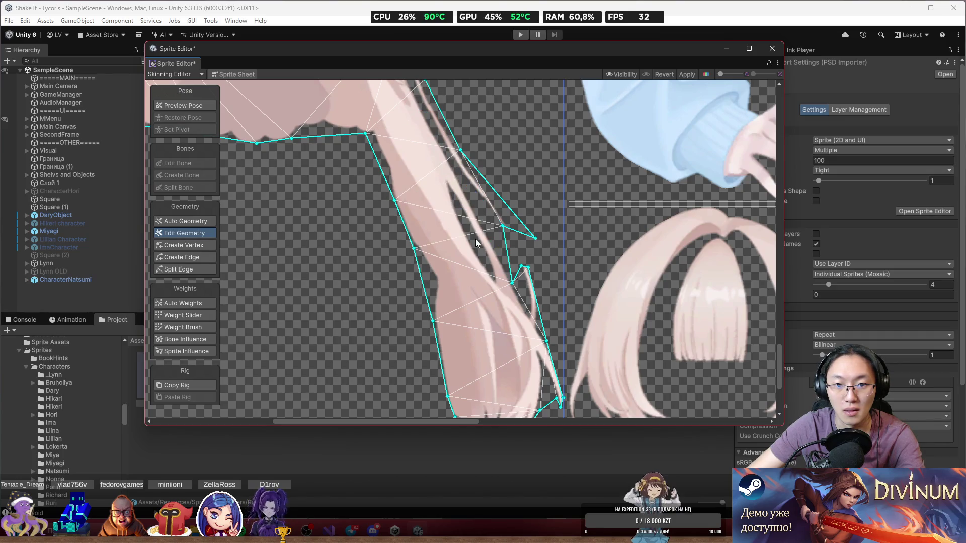
click(502, 226)
key(Delete)
Remove two surplus right-outline vertices and nudge the lower outline vertex up-right.
click(520, 267)
key(Delete)
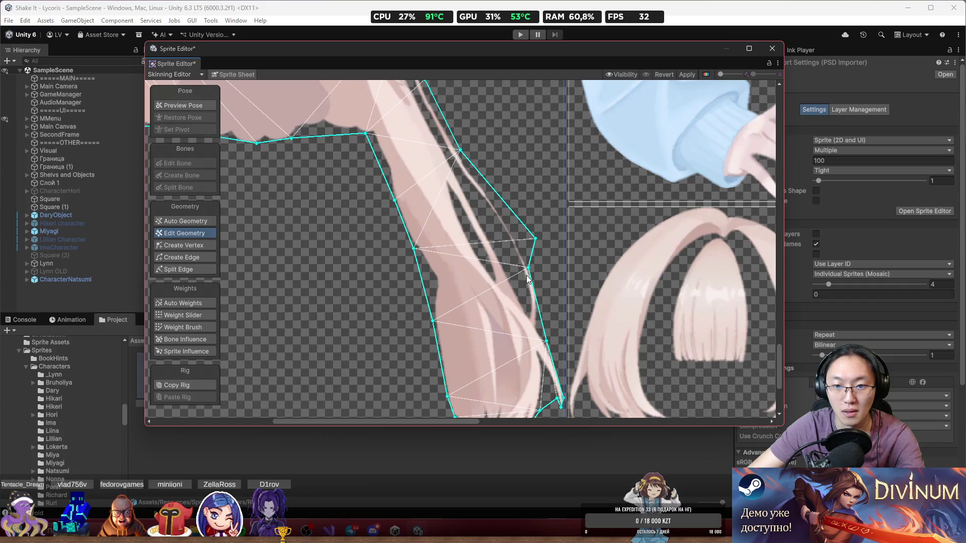
click(528, 268)
key(Delete)
drag(547, 341, 554, 336)
Delete the stray vertex on the hair's left edge and select the lower-left outline vertex.
scroll(553, 334, down, 3)
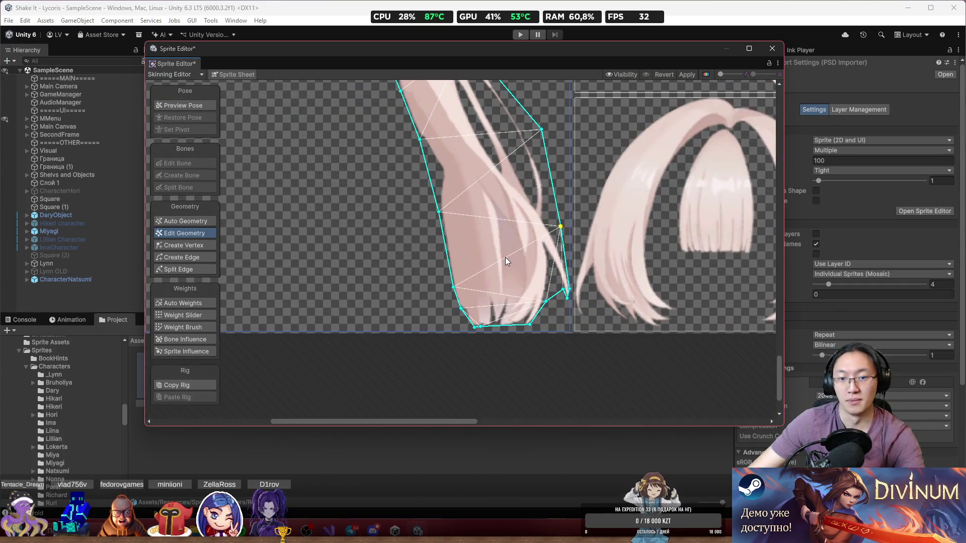
scroll(506, 255, down, 3)
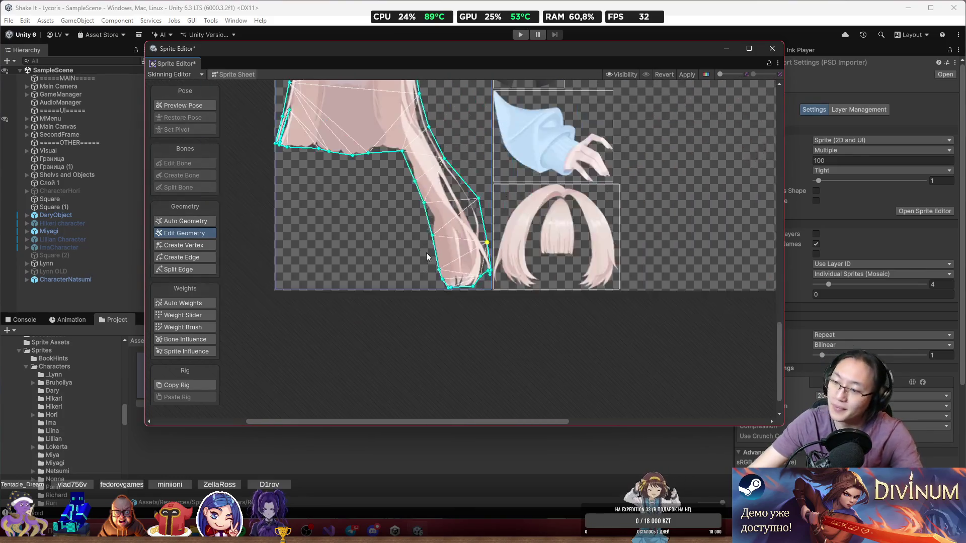
scroll(507, 200, up, 8)
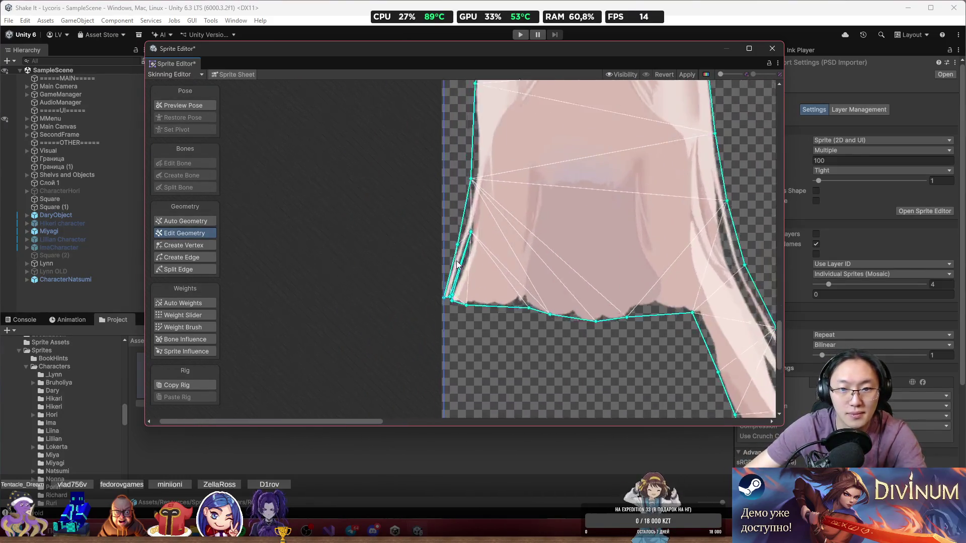
click(474, 197)
key(Delete)
click(425, 350)
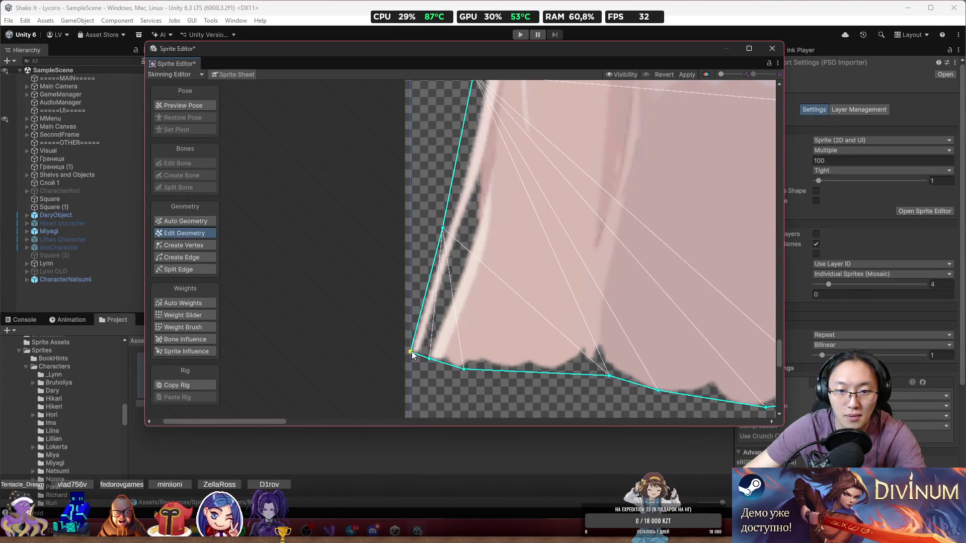
scroll(550, 265, down, 3)
scroll(551, 266, down, 5)
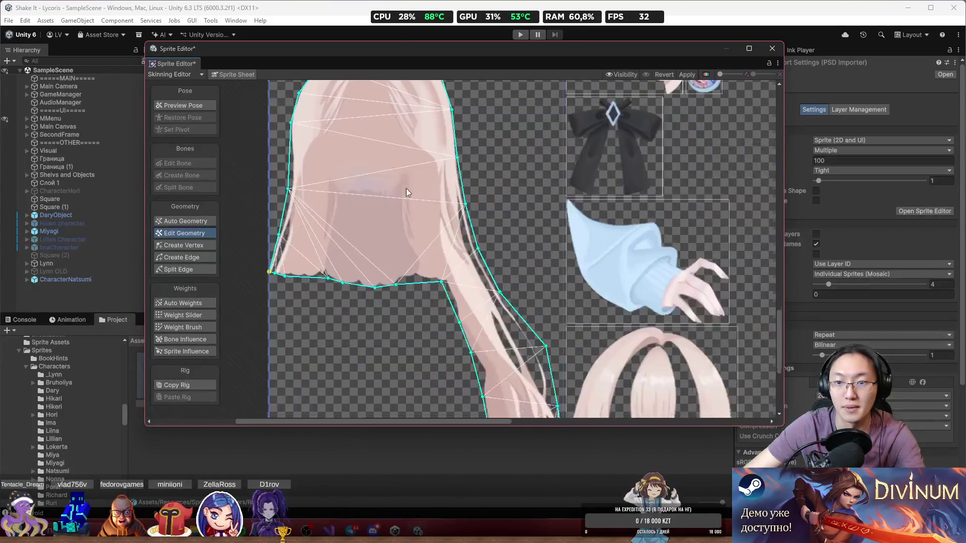
scroll(516, 247, up, 5)
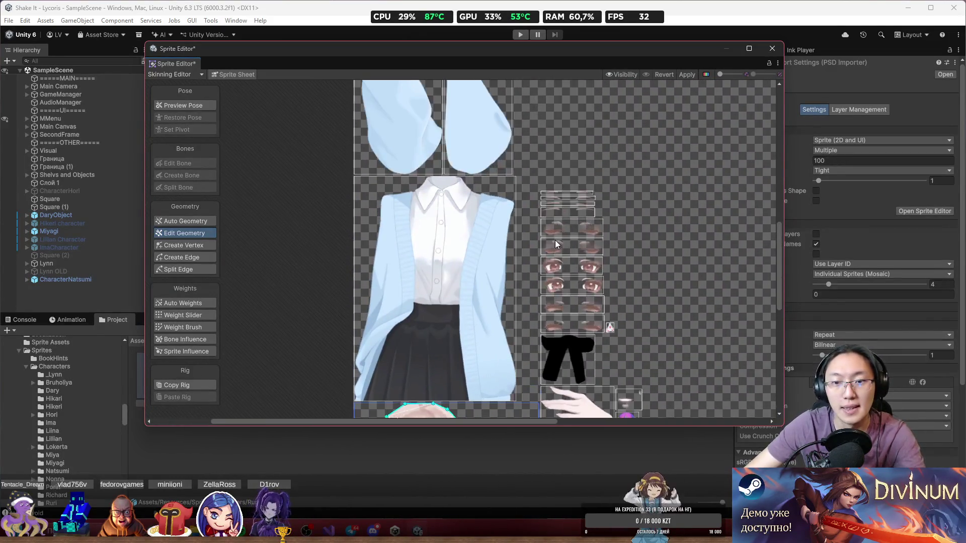
scroll(472, 183, up, 3)
scroll(481, 231, down, 5)
scroll(470, 247, up, 3)
scroll(452, 212, up, 2)
drag(383, 171, 599, 322)
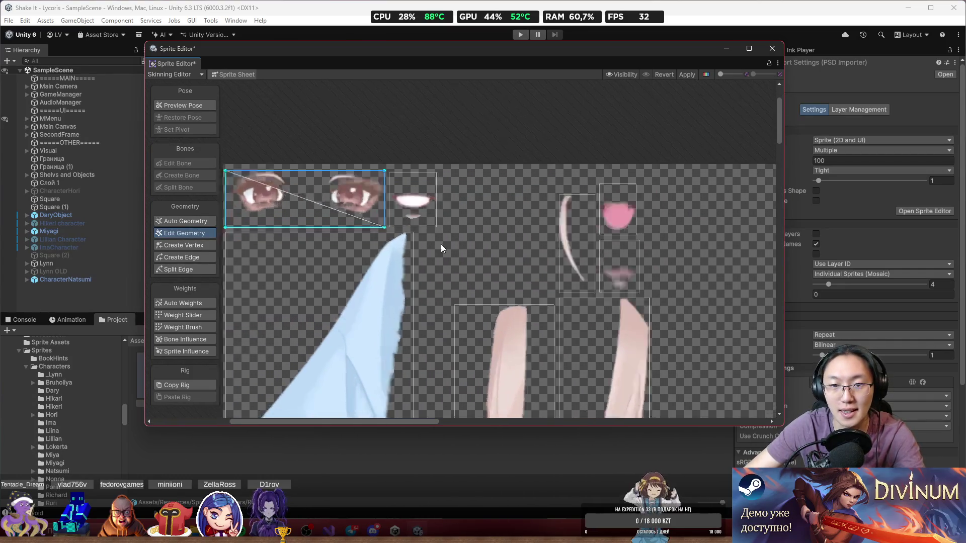
scroll(413, 202, up, 2)
click(413, 203)
scroll(554, 226, right, 5)
click(483, 201)
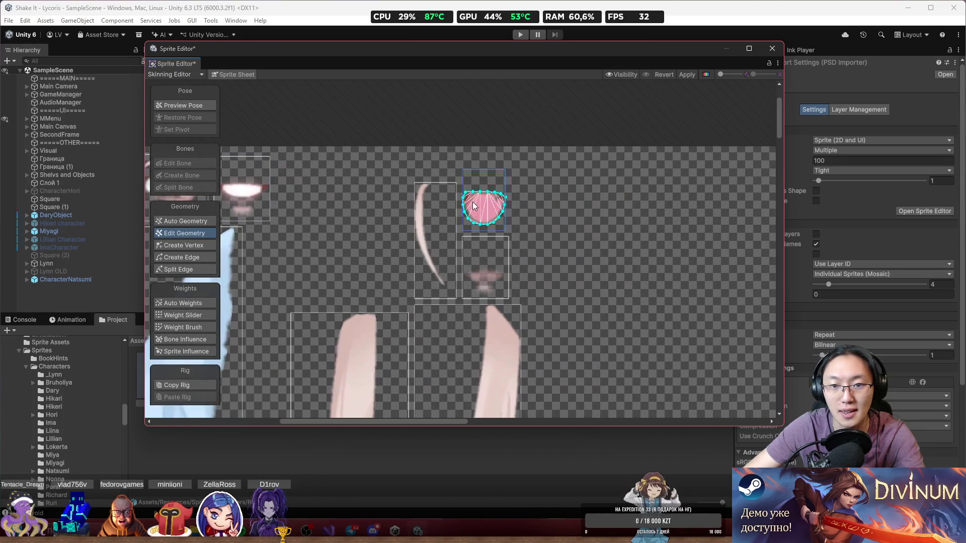
click(493, 282)
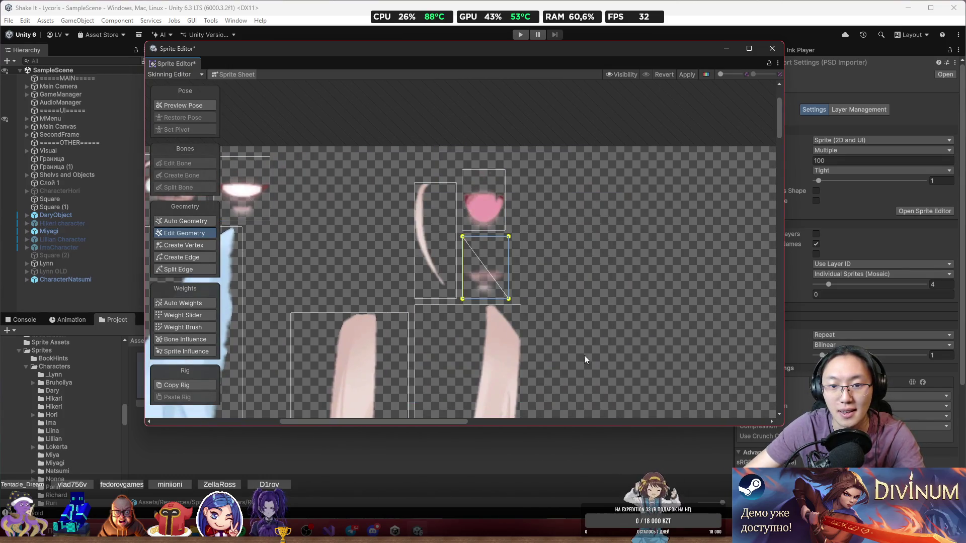
click(433, 252)
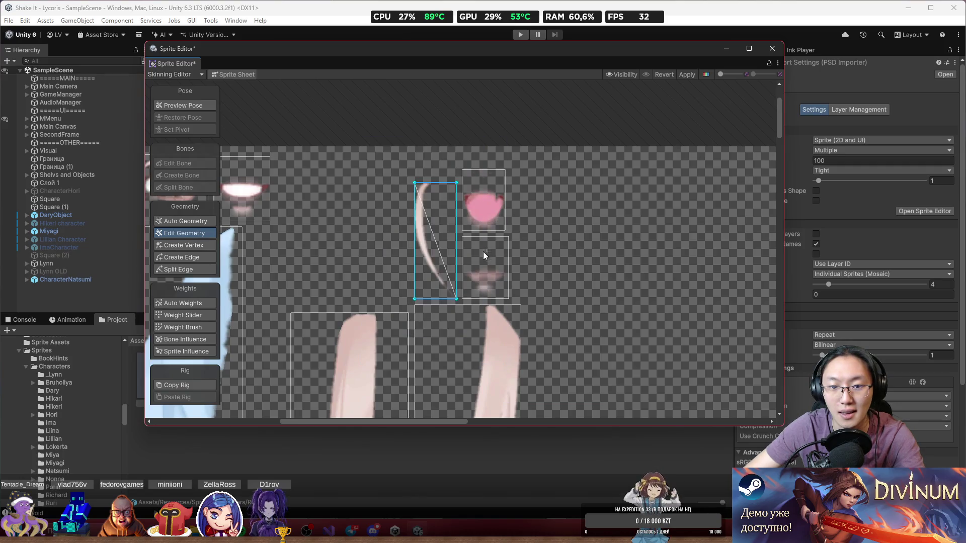
click(490, 289)
scroll(615, 292, down, 5)
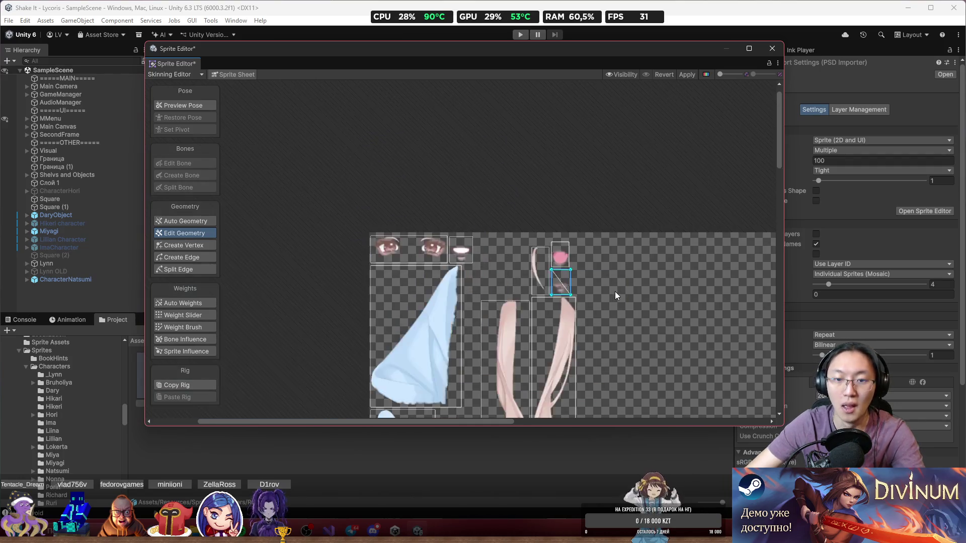
scroll(553, 210, down, 10)
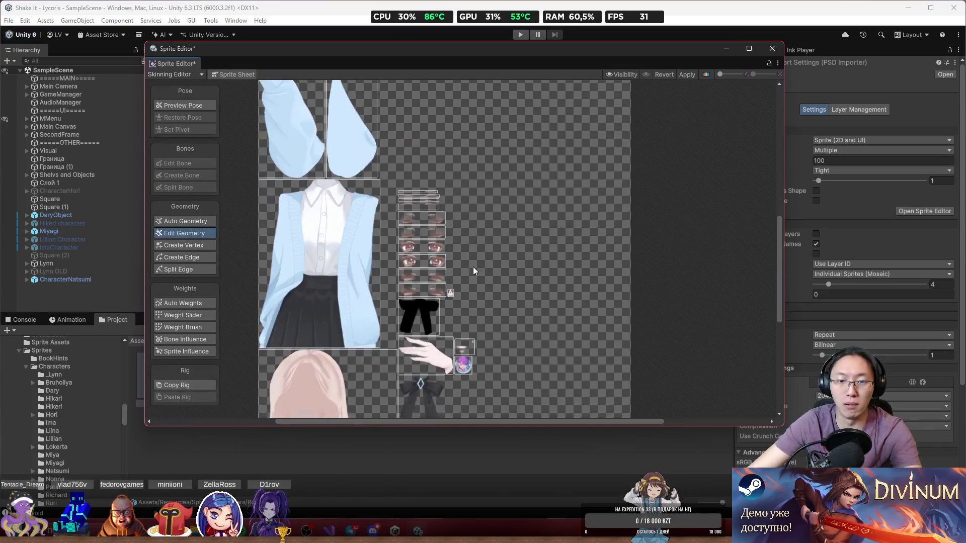
scroll(483, 292, up, 3)
scroll(508, 282, down, 2)
click(505, 252)
scroll(517, 260, down, 3)
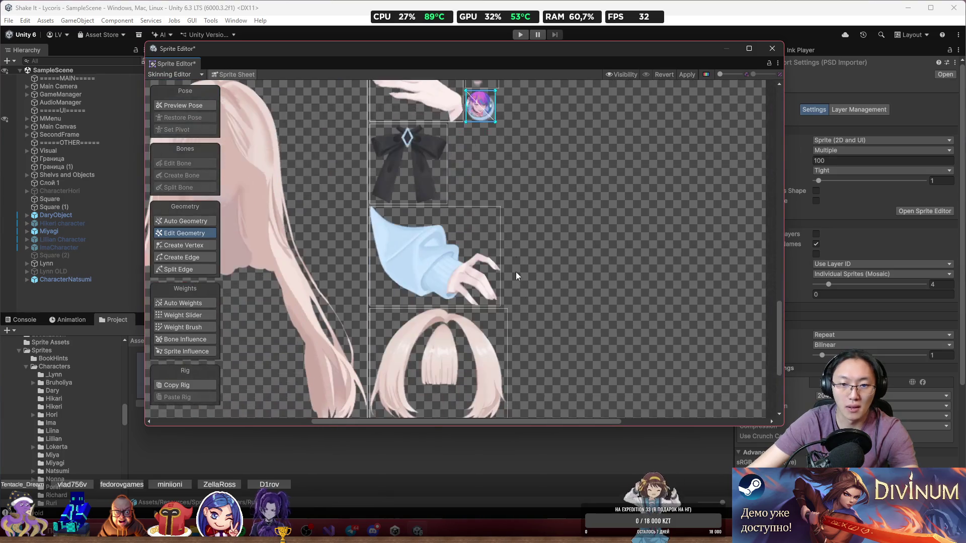
scroll(516, 260, down, 5)
Apply the fitted hair mesh edits in the Sprite Editor.
click(687, 74)
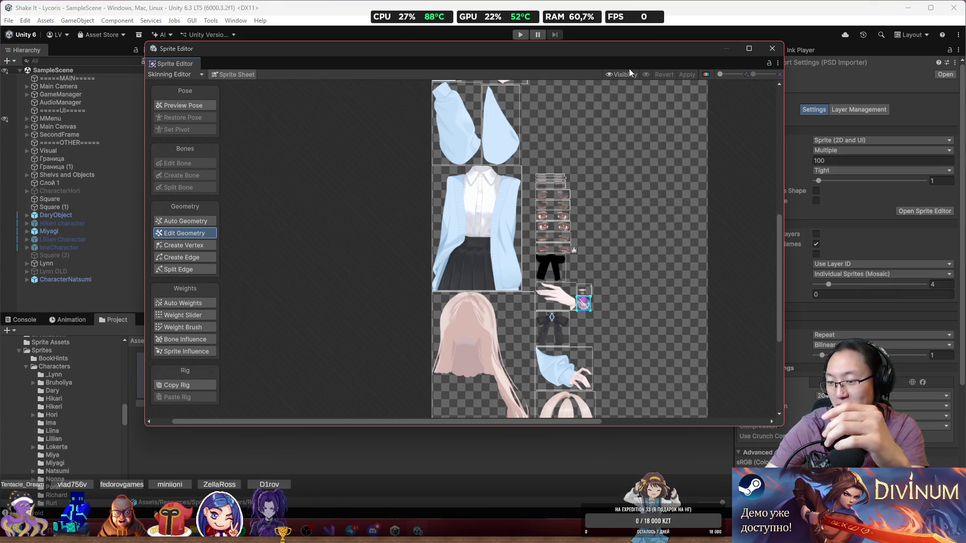
scroll(608, 300, down, 2)
Select the hair sprite and drag its left-tip vertex down over the lock's end.
drag(607, 300, 548, 401)
scroll(472, 245, up, 1)
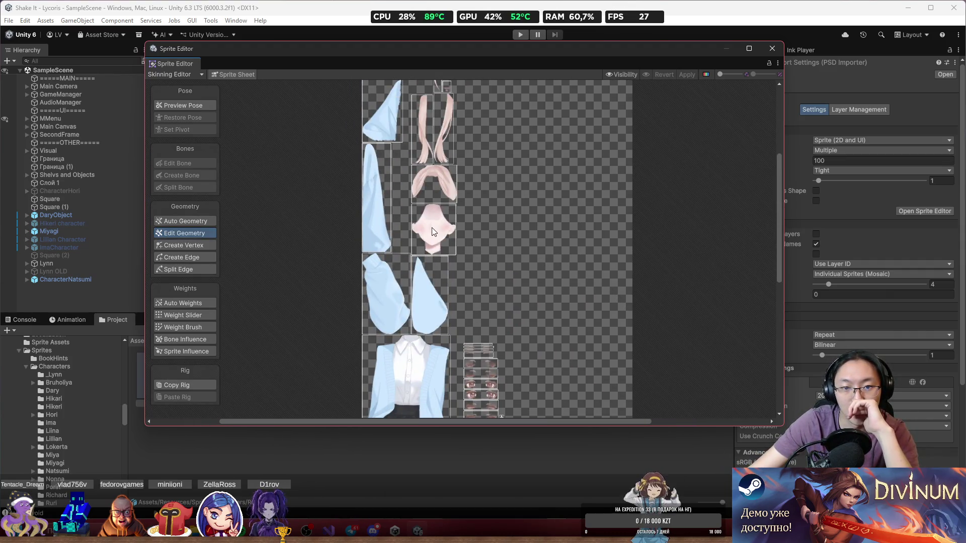
click(437, 250)
scroll(434, 241, up, 5)
click(481, 239)
scroll(360, 256, up, 4)
drag(335, 297, 330, 311)
Select the left hair-strand sprite, then the thin hair-strand sprite.
scroll(421, 213, down, 3)
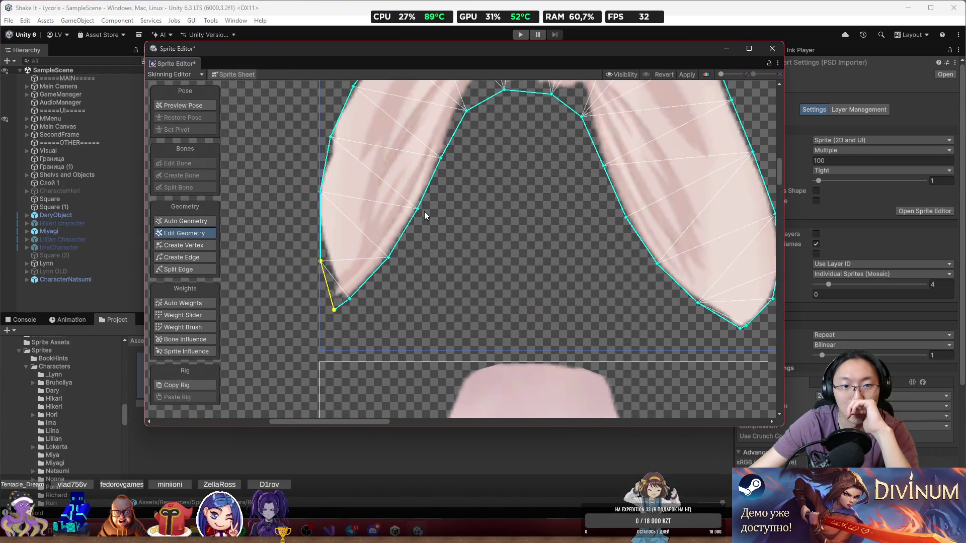
scroll(448, 287, up, 2)
click(442, 228)
scroll(493, 213, down, 6)
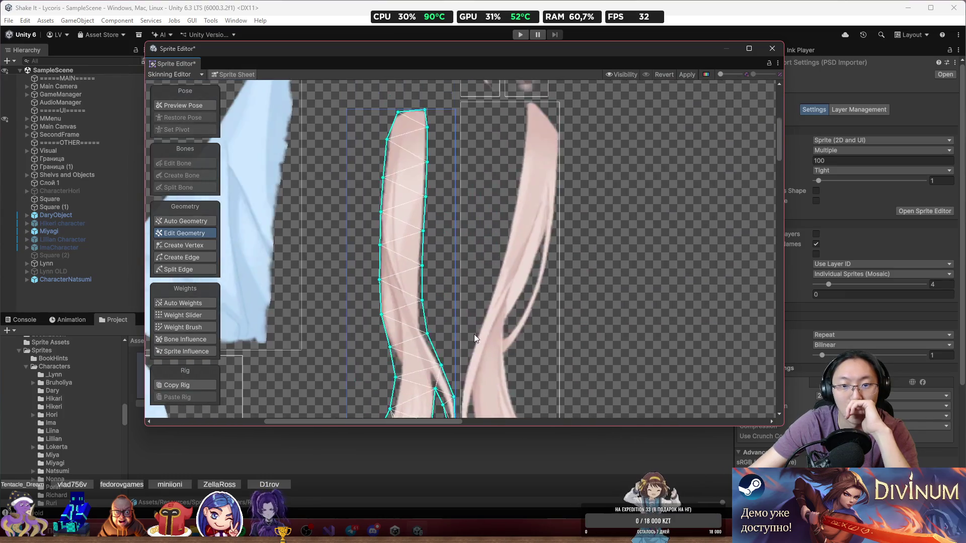
click(481, 197)
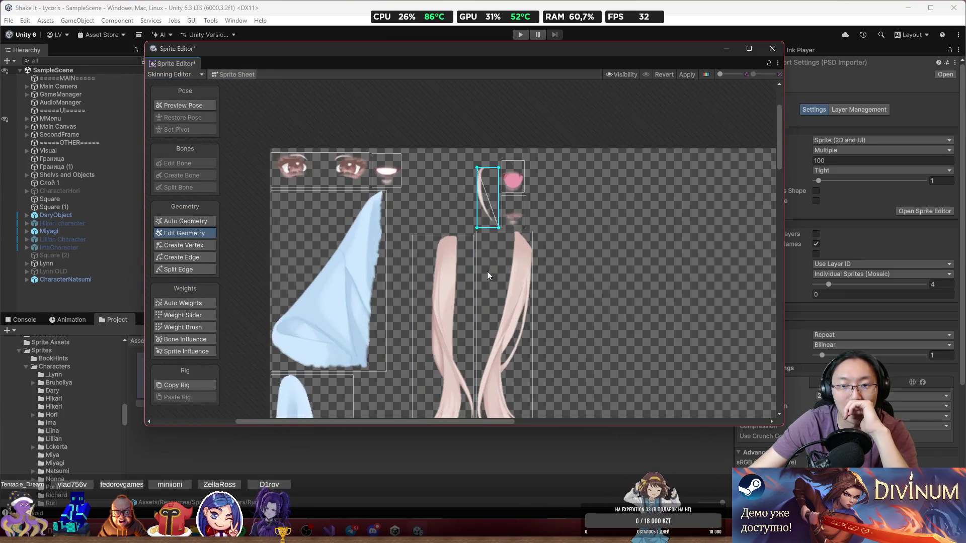
scroll(474, 203, up, 2)
scroll(486, 188, up, 1)
scroll(486, 189, up, 2)
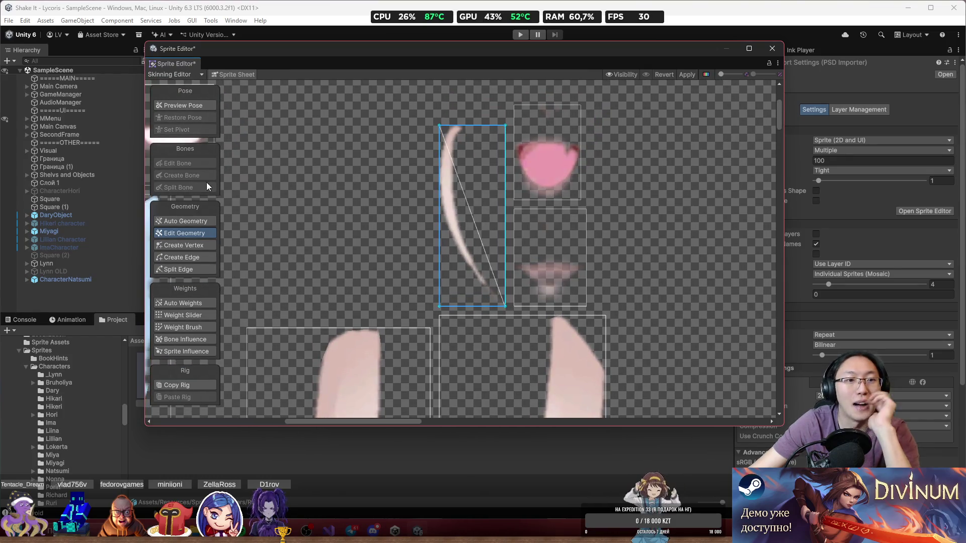
With Create Vertex, add vertices on the strand's right and diagonal edges and pull them in.
click(188, 243)
scroll(478, 212, up, 3)
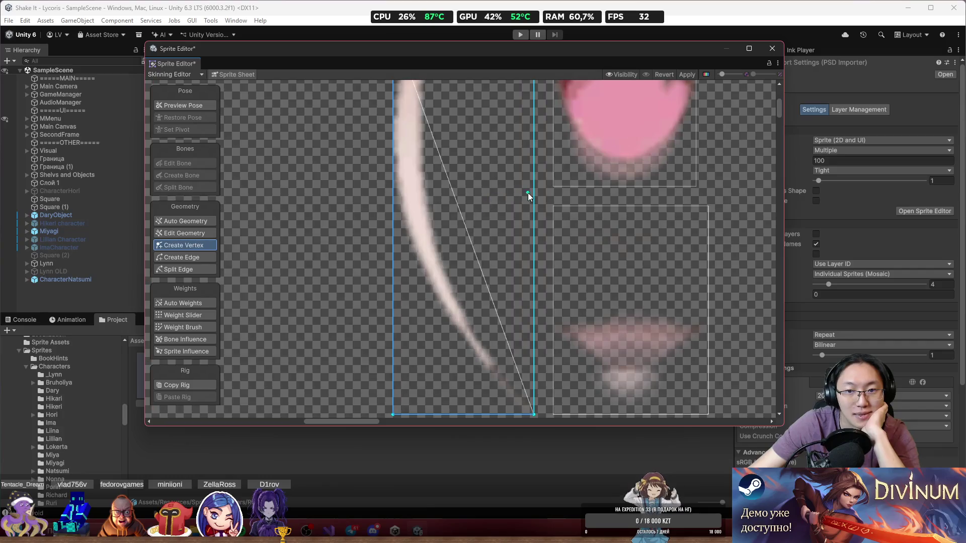
click(535, 198)
drag(534, 198, 444, 199)
scroll(505, 219, down, 3)
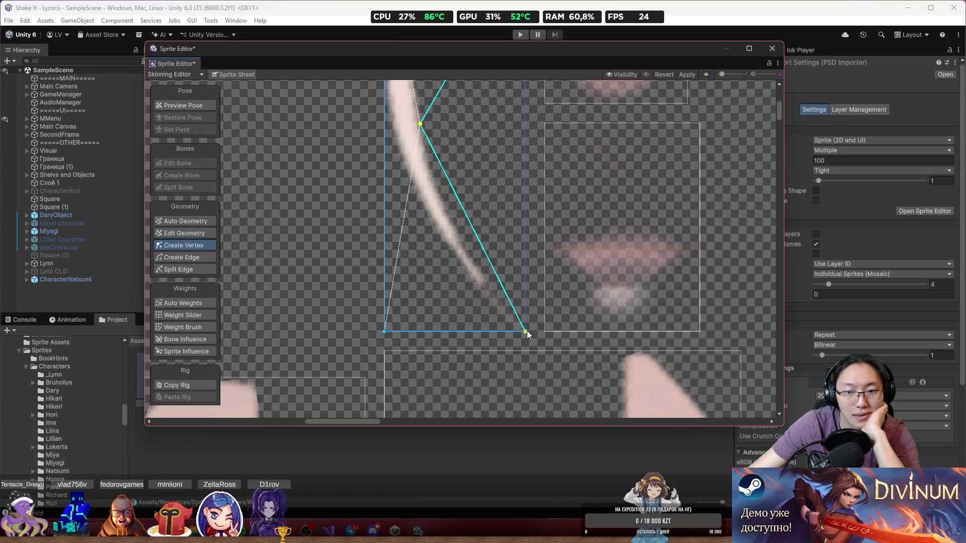
click(501, 287)
click(495, 289)
drag(499, 290, 509, 288)
Drag the corner and edge vertices onto the strand tip and add right, interior and left vertices.
drag(385, 331, 456, 309)
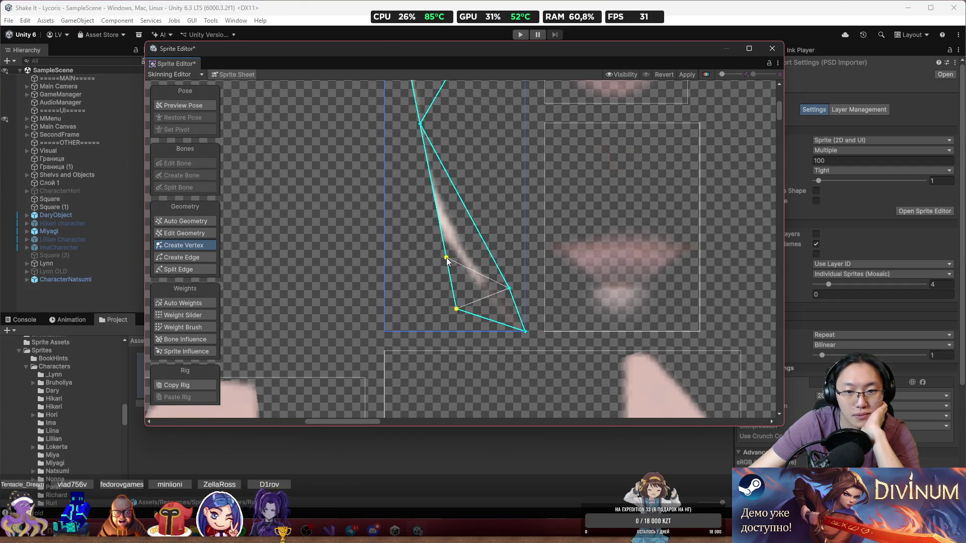
drag(446, 259, 422, 230)
mouse_move(456, 310)
mouse_down()
mouse_move(466, 295)
mouse_move(502, 327)
mouse_up()
drag(435, 237, 465, 319)
click(496, 274)
click(476, 239)
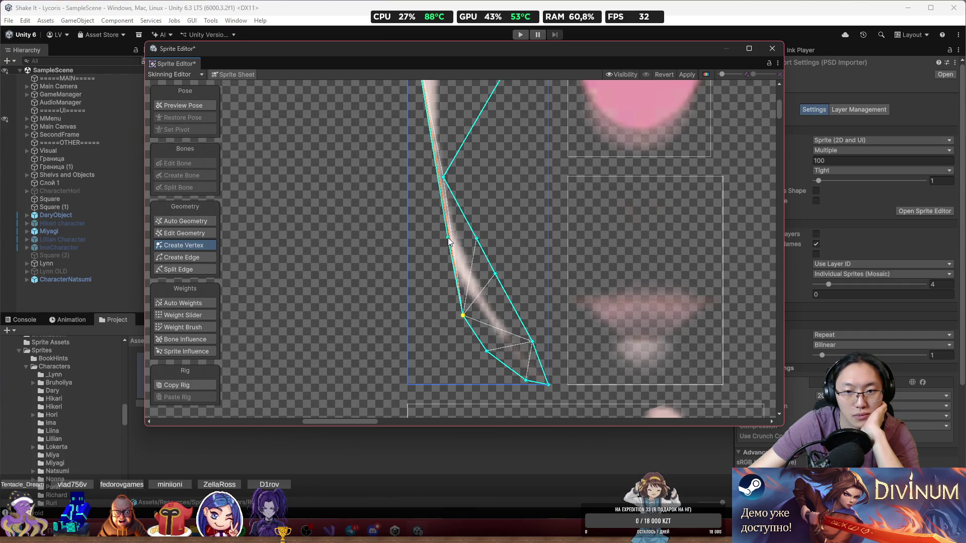
mouse_move(448, 237)
mouse_down()
mouse_move(420, 239)
mouse_move(407, 169)
mouse_move(444, 304)
mouse_up()
click(420, 220)
Add vertices along the right diagonal and upper-right edges and pull the top-right corner in.
click(514, 240)
drag(513, 238, 468, 245)
click(513, 203)
mouse_move(513, 204)
mouse_down()
mouse_move(472, 198)
mouse_move(486, 158)
mouse_up()
click(505, 178)
mouse_move(575, 136)
mouse_down()
mouse_move(446, 135)
mouse_move(434, 192)
mouse_up()
Add vertices down the strand's left edge and move the interior vertex onto it.
click(449, 153)
click(435, 179)
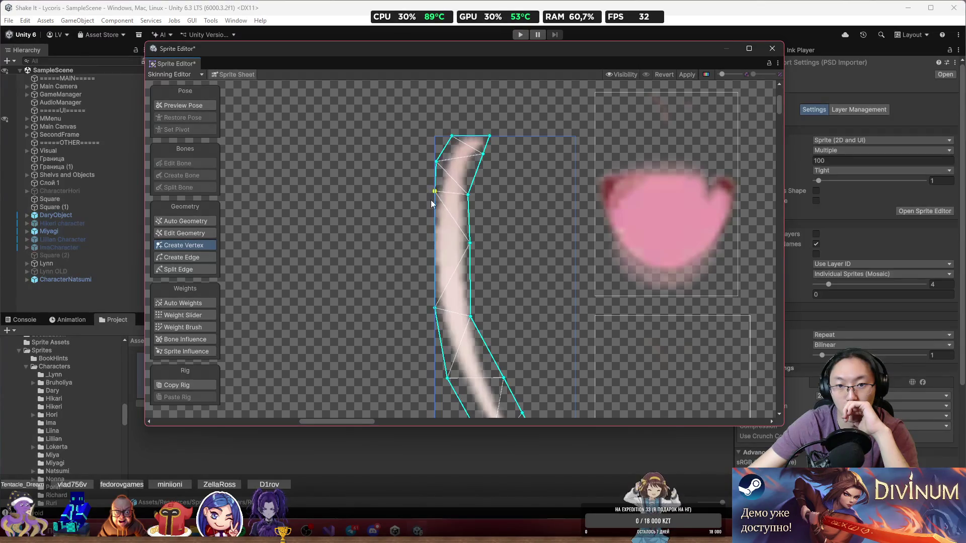
click(435, 224)
click(435, 255)
click(449, 267)
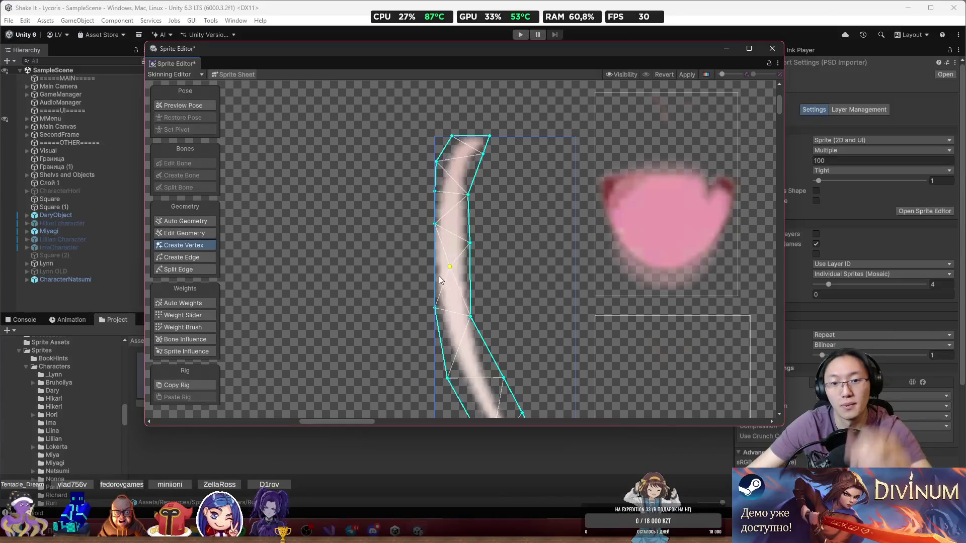
drag(446, 268, 435, 263)
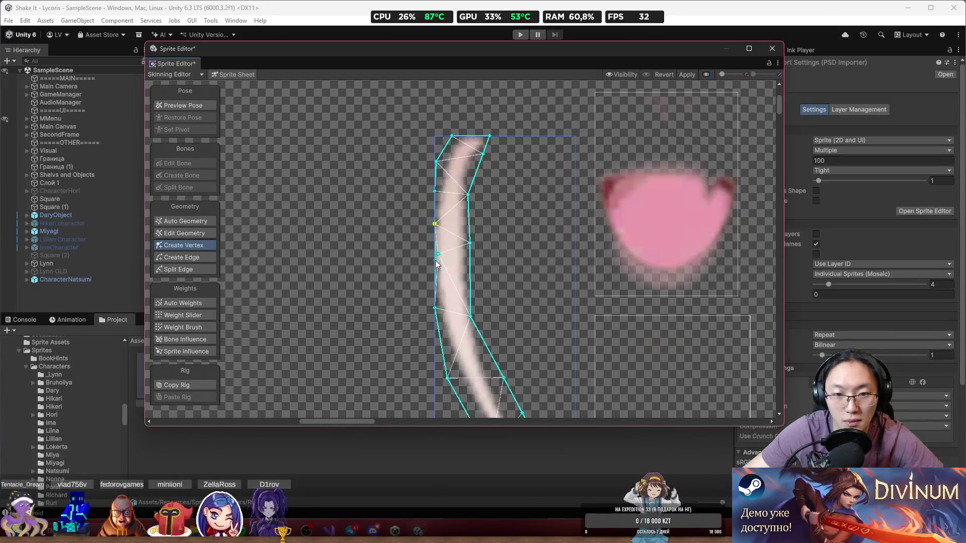
Add a final right-edge vertex and tuck it in against the strand.
scroll(432, 270, up, 3)
click(440, 253)
scroll(451, 260, down, 3)
scroll(450, 260, down, 3)
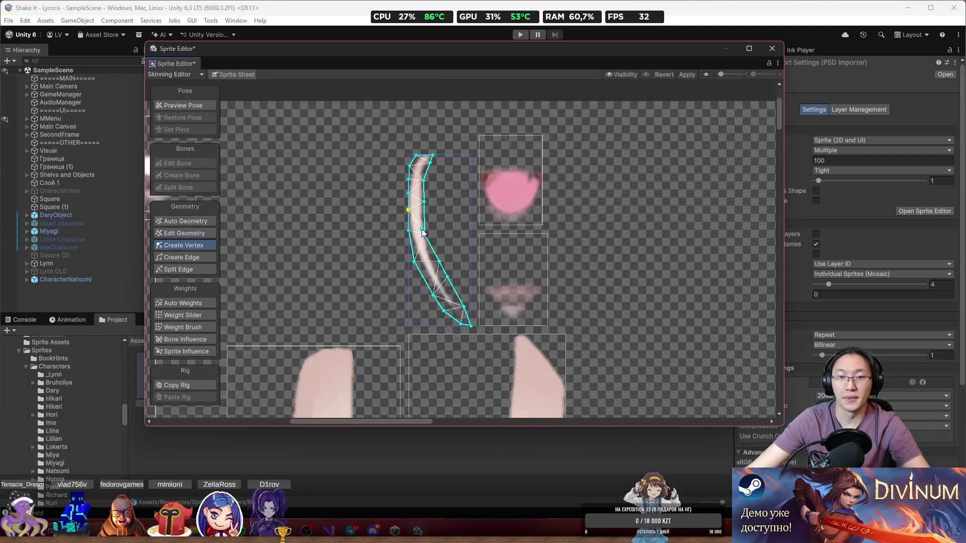
scroll(447, 274, up, 3)
click(446, 275)
drag(447, 275, 458, 314)
scroll(465, 322, down, 3)
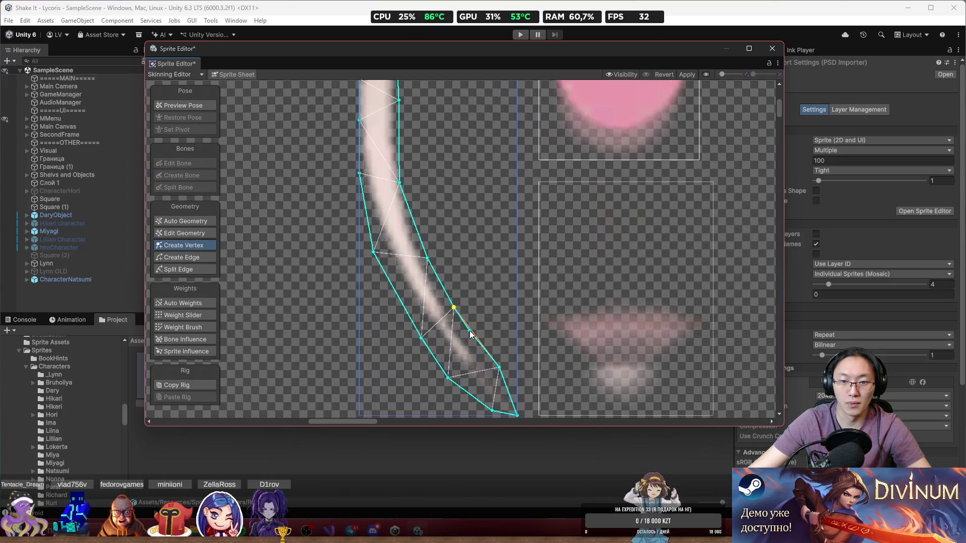
scroll(505, 242, down, 3)
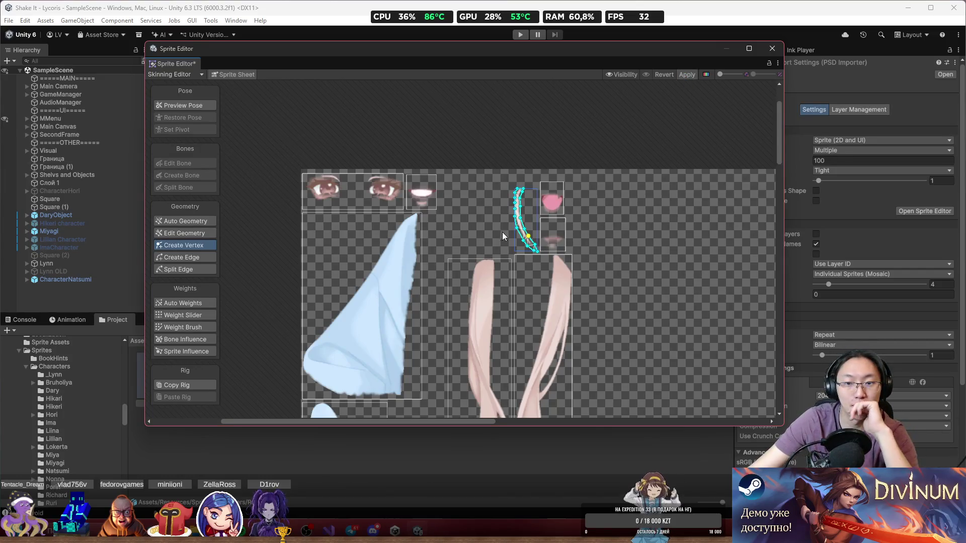
Apply the thin strand's mesh and switch to the Skinning Editor to preview Ruri.
click(179, 74)
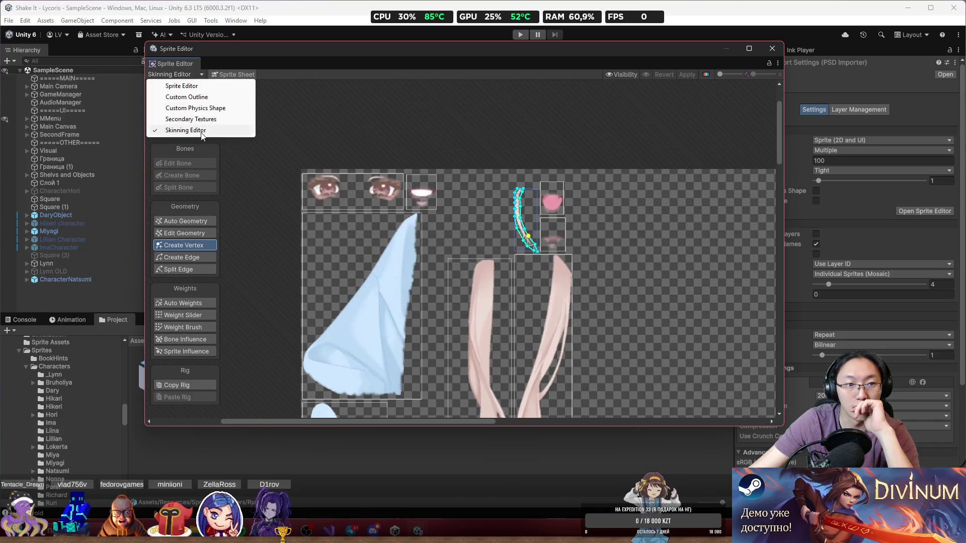
click(217, 131)
scroll(505, 255, up, 2)
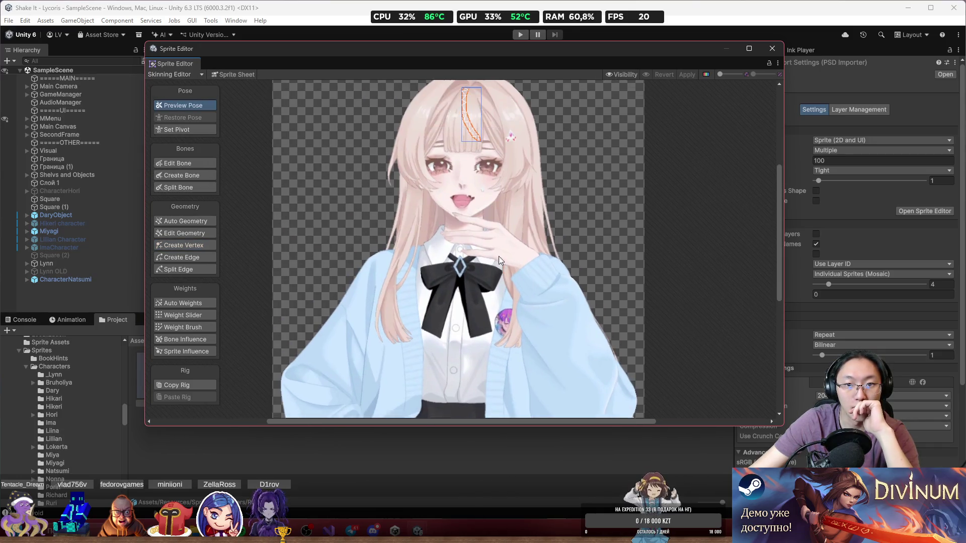
Select the mouth sprite and try Weight Slider, then Weight Brush.
click(466, 217)
scroll(591, 301, down, 2)
scroll(590, 301, up, 2)
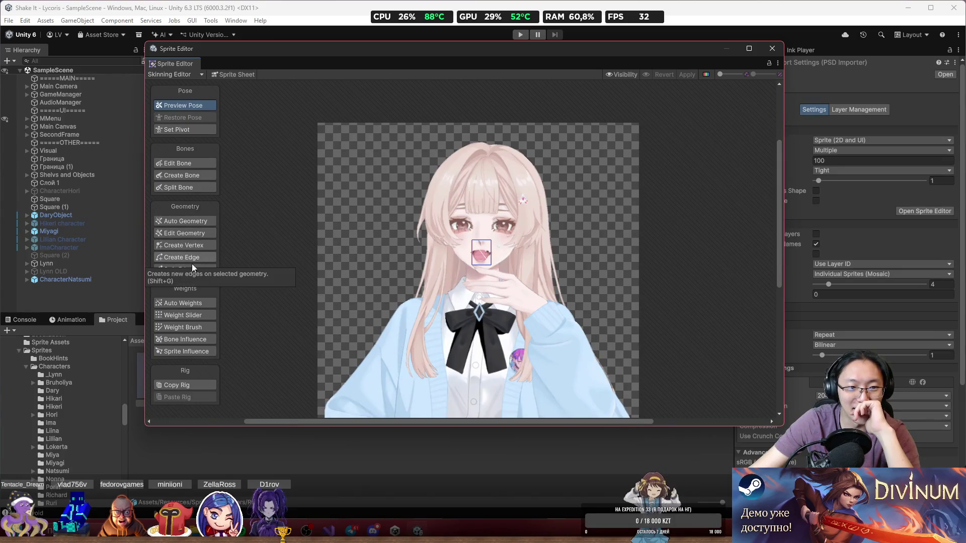
click(203, 315)
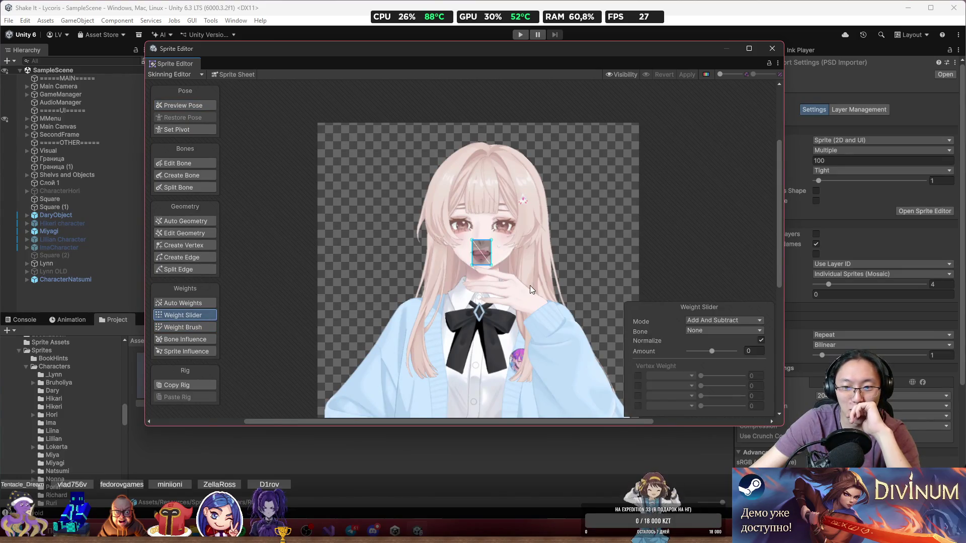
scroll(530, 289, up, 3)
click(209, 327)
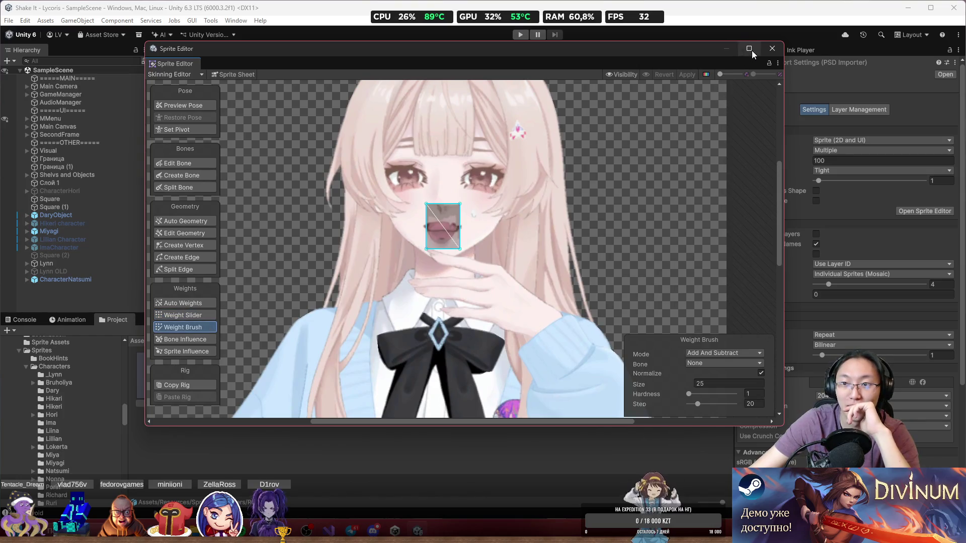
Maximize the Sprite Editor to full screen and frame the character for bone creation.
click(752, 51)
scroll(592, 258, up, 5)
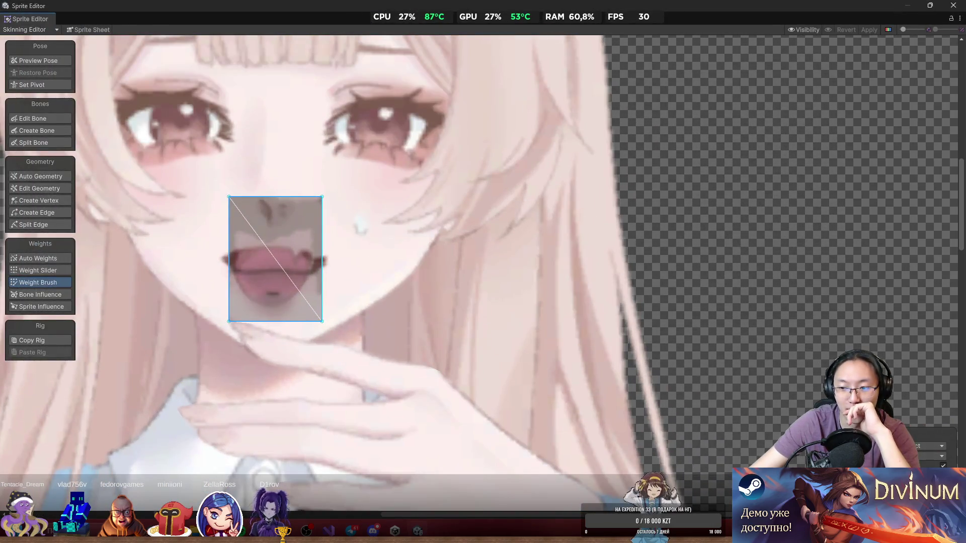
drag(480, 294, 629, 320)
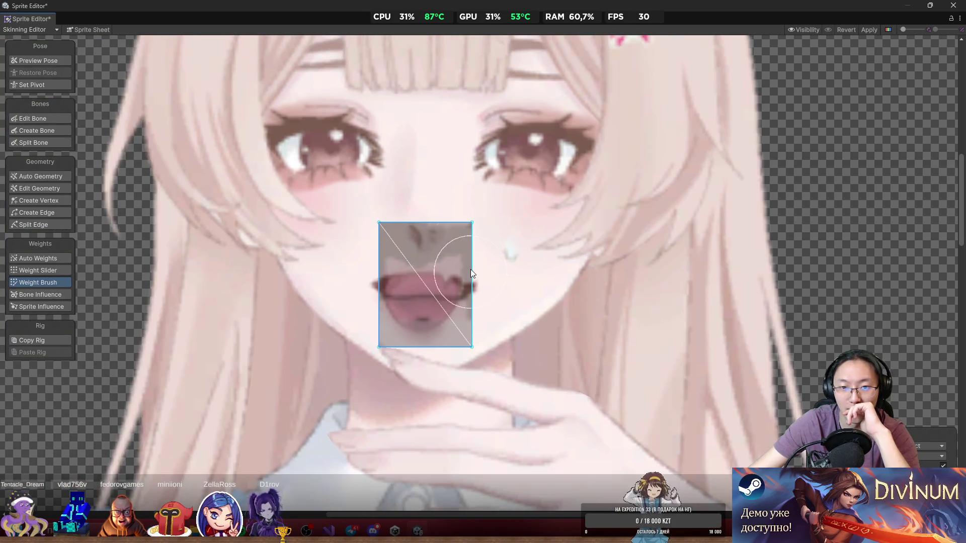
scroll(471, 273, down, 8)
click(50, 129)
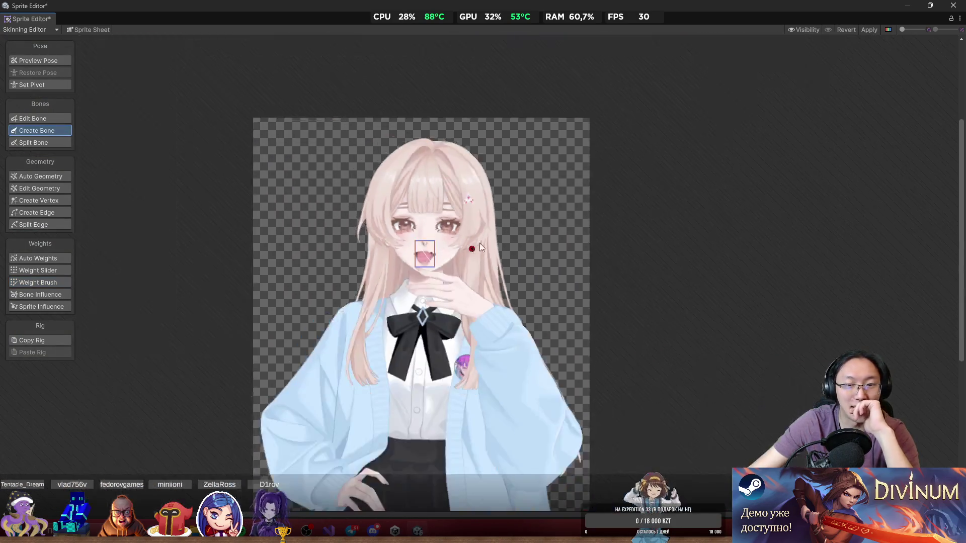
Click from the skirt up through chest, neck and chin to the head top, forming a bone chain.
scroll(473, 251, down, 1)
click(401, 363)
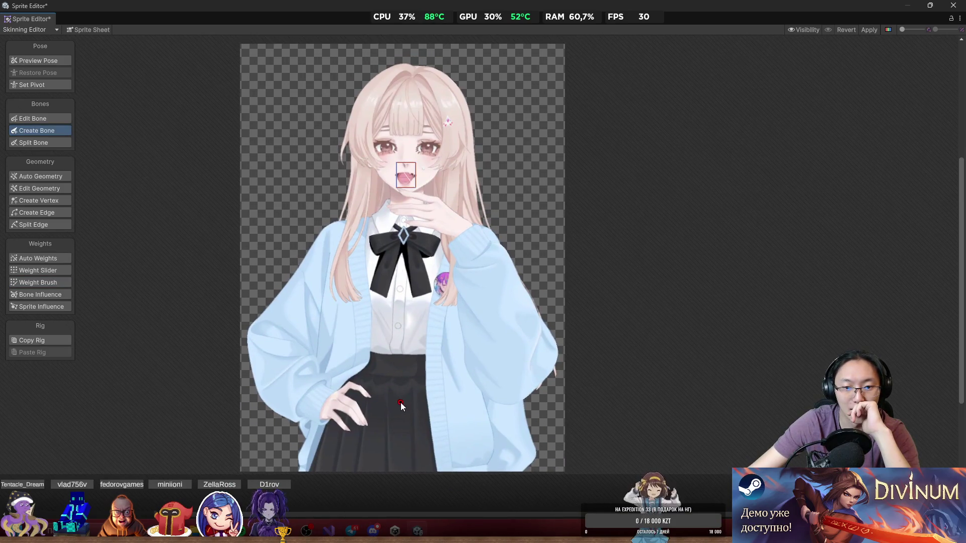
click(400, 406)
click(404, 298)
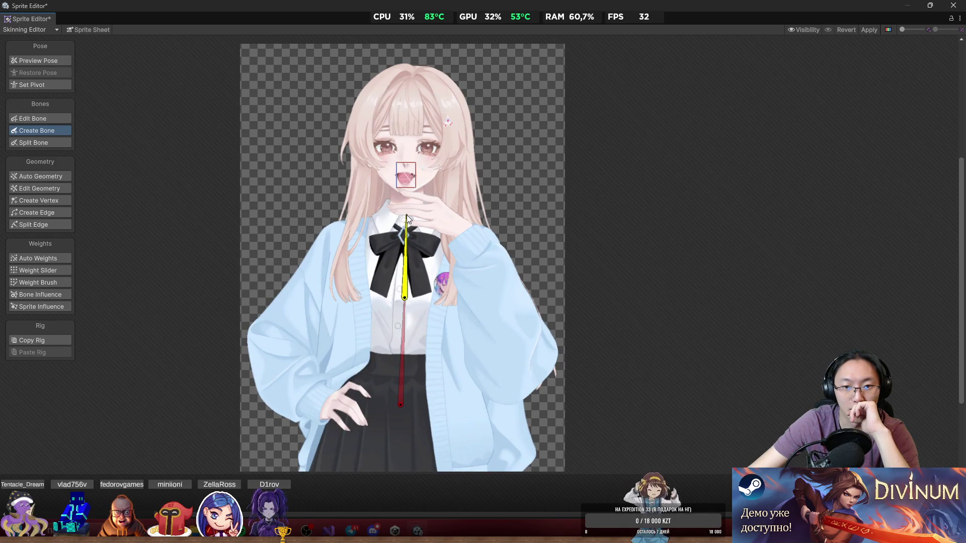
click(406, 214)
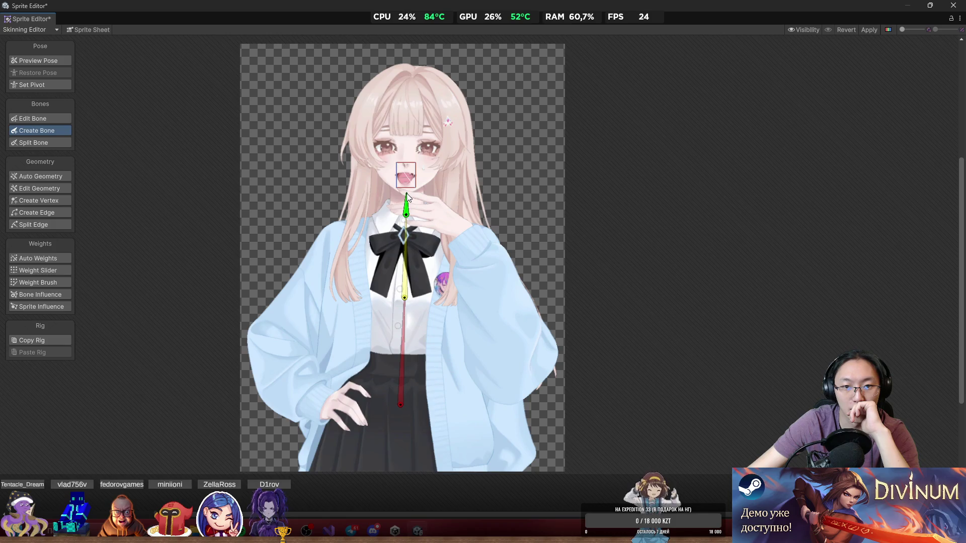
click(406, 195)
click(412, 69)
scroll(330, 86, up, 2)
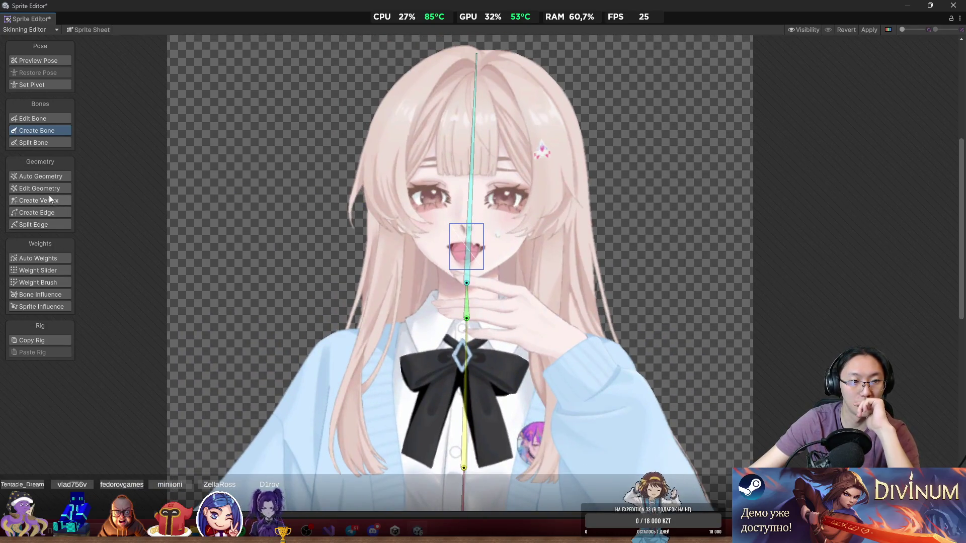
Choose Weight Brush with the head bone and paint the mouth piece onto it.
click(56, 283)
scroll(426, 227, up, 1)
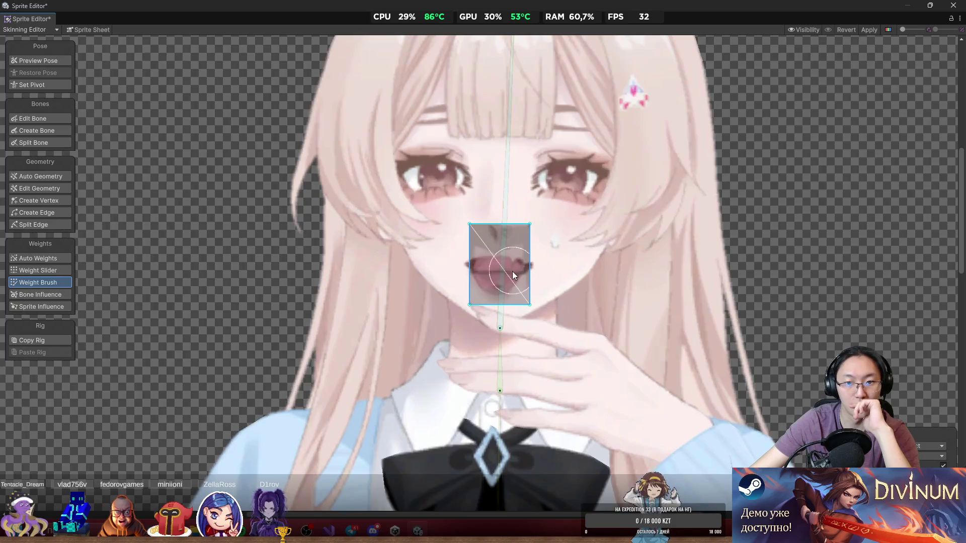
click(506, 267)
scroll(589, 264, up, 2)
drag(532, 220, 451, 230)
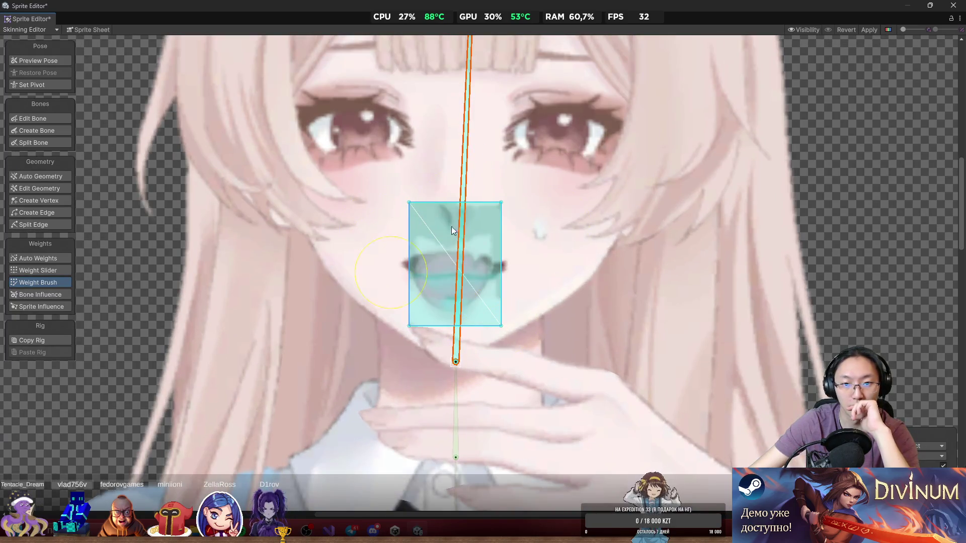
scroll(554, 245, up, 1)
drag(479, 279, 434, 221)
Pick the eyes piece among the overlapping face sprites and paint it onto the head bone.
click(469, 276)
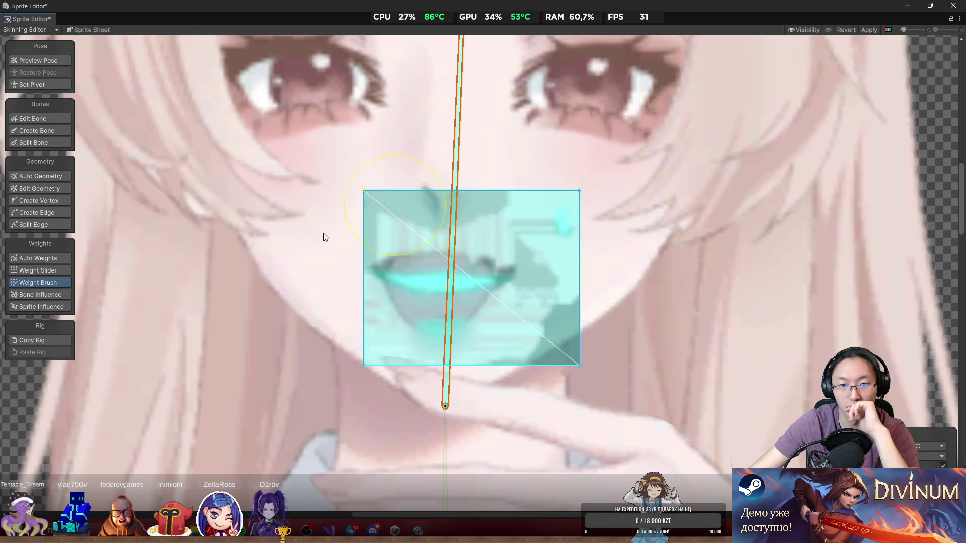
click(469, 279)
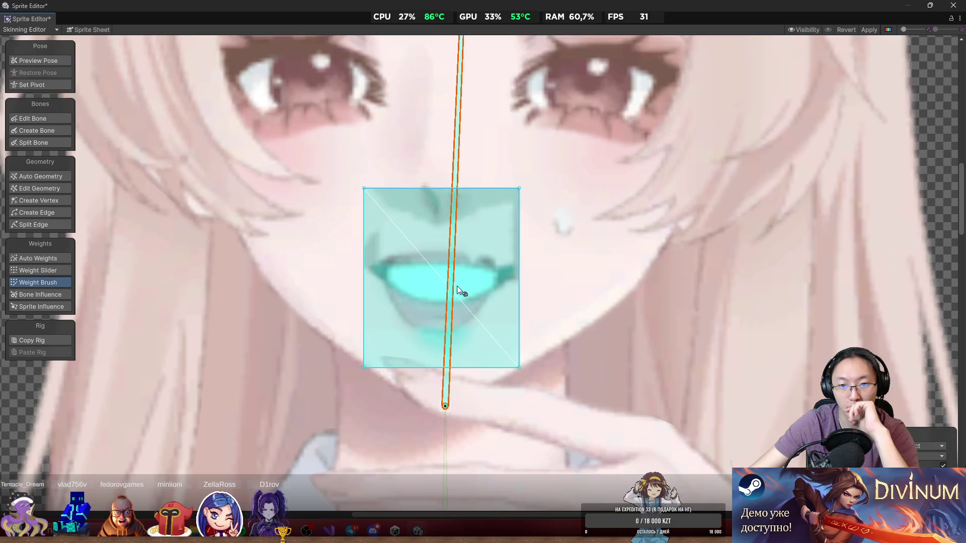
click(457, 286)
click(491, 278)
click(490, 278)
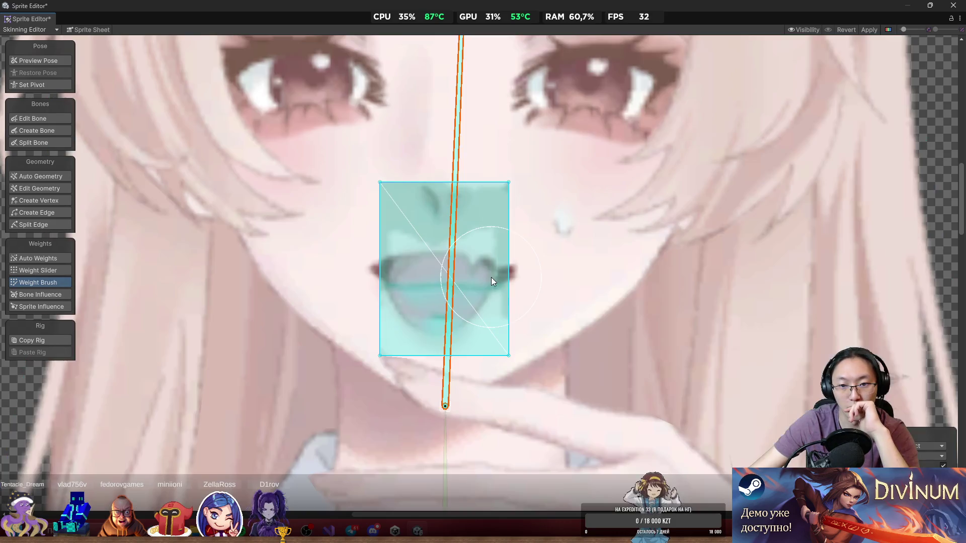
click(483, 278)
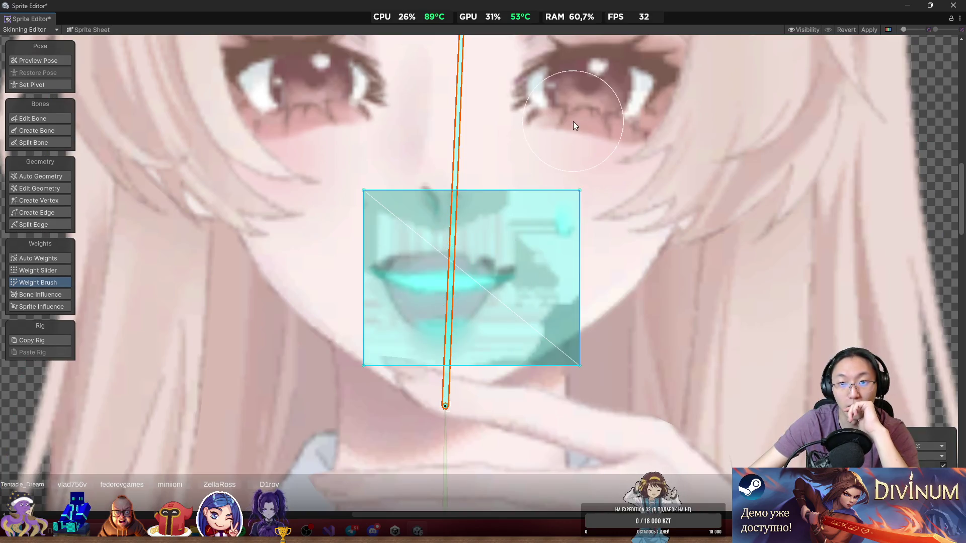
click(572, 122)
scroll(494, 222, up, 3)
click(533, 224)
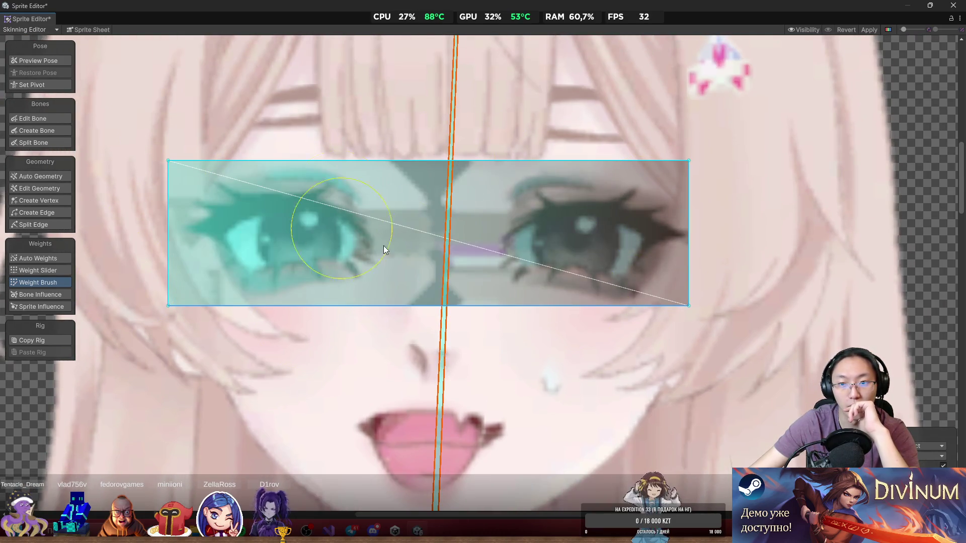
Paint the open-eyes and closed-eyes pieces fully onto the head bone.
scroll(618, 196, down, 5)
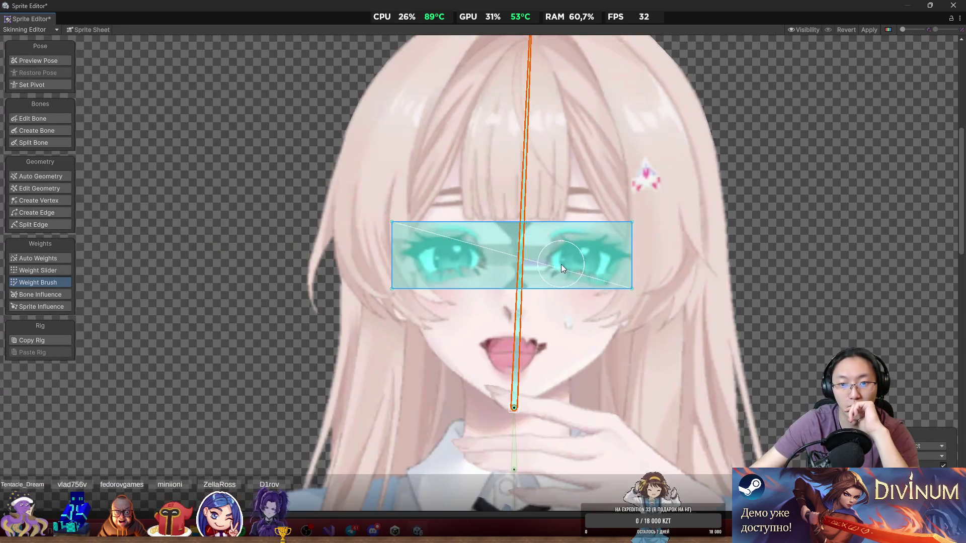
click(578, 263)
click(581, 263)
click(517, 262)
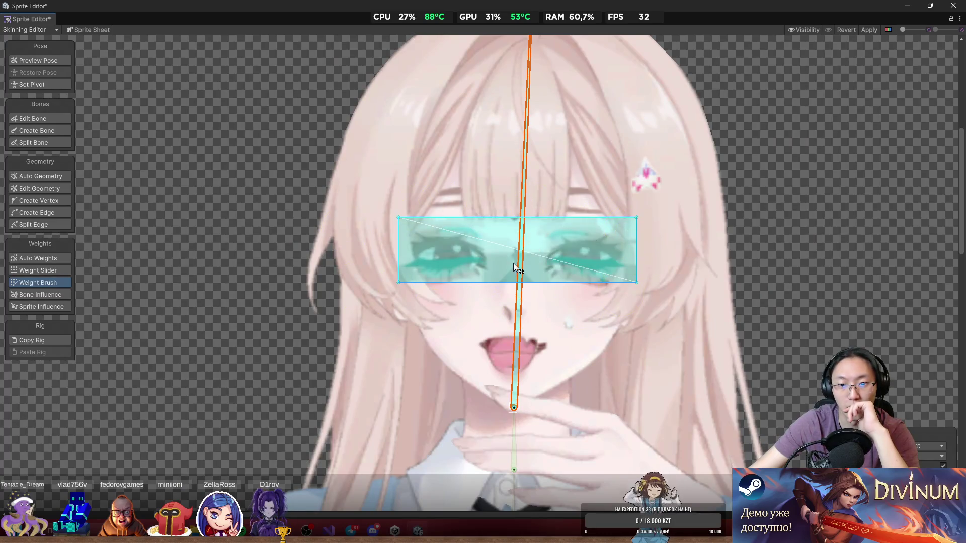
click(517, 261)
click(478, 232)
click(600, 259)
mouse_move(601, 259)
mouse_down()
mouse_move(503, 257)
mouse_move(671, 263)
mouse_move(500, 226)
mouse_up()
click(569, 274)
mouse_move(569, 274)
mouse_down()
mouse_move(452, 216)
mouse_move(730, 297)
mouse_up()
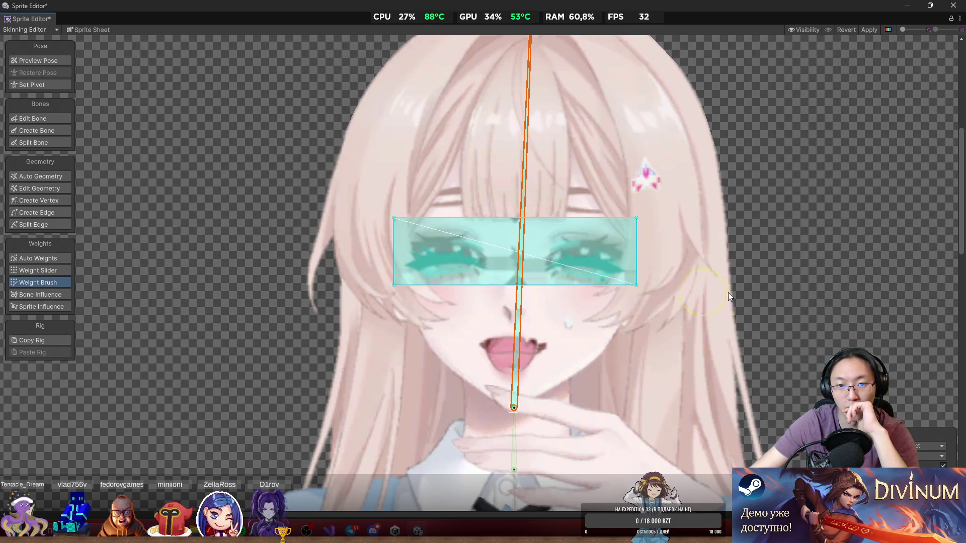
click(597, 268)
mouse_move(650, 252)
mouse_down()
mouse_move(385, 252)
mouse_move(568, 267)
mouse_move(564, 206)
mouse_move(590, 291)
mouse_move(439, 291)
mouse_move(633, 263)
mouse_up()
Add more head-bone weight along the closed-eyes strip and select the brow strip.
click(560, 265)
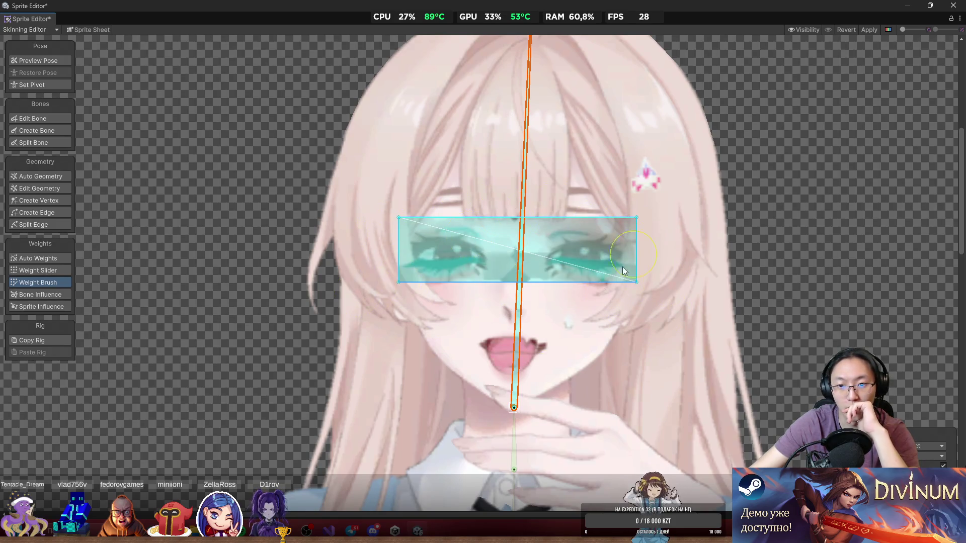
click(584, 265)
click(587, 266)
click(585, 267)
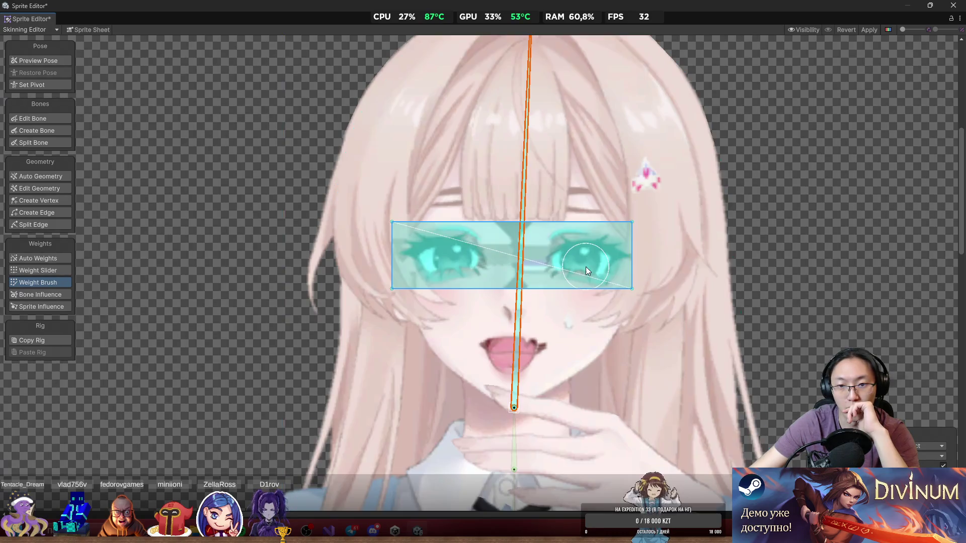
click(586, 252)
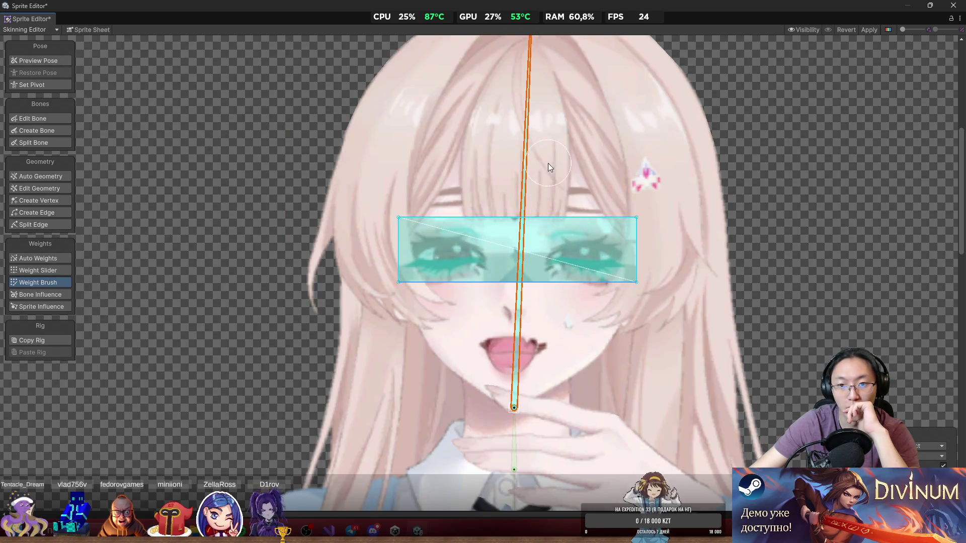
click(576, 188)
Select the thin and taller brow strips among the overlapping hair sprites for head-bone weighting.
scroll(629, 190, up, 2)
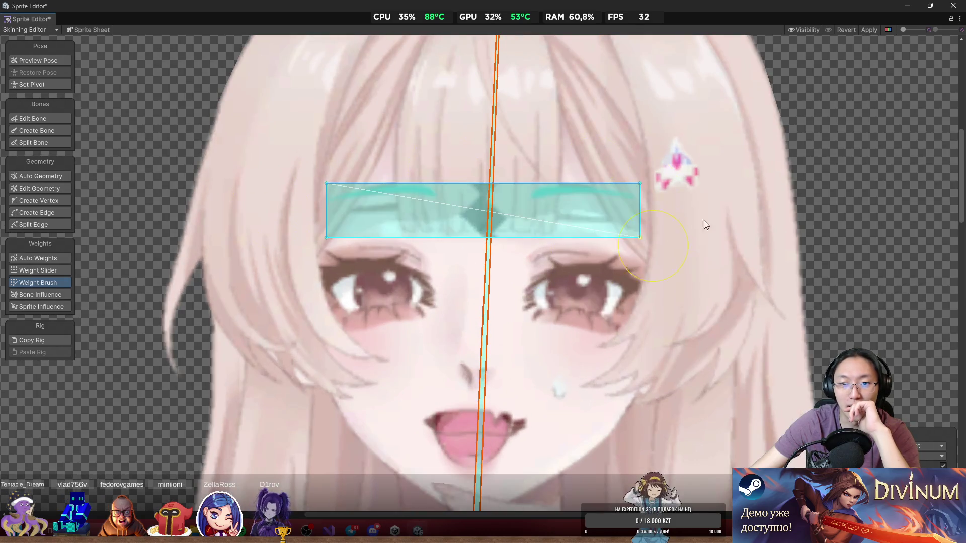
click(588, 216)
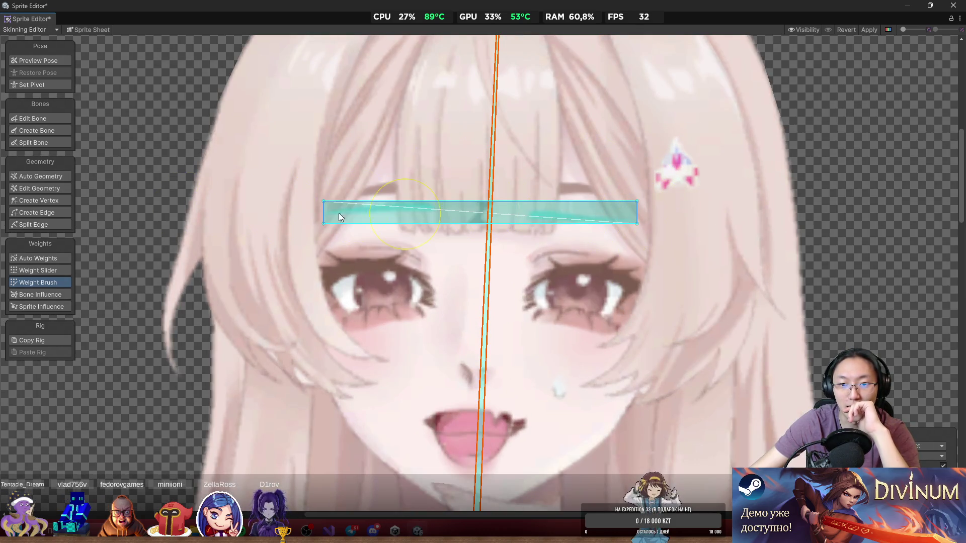
click(569, 214)
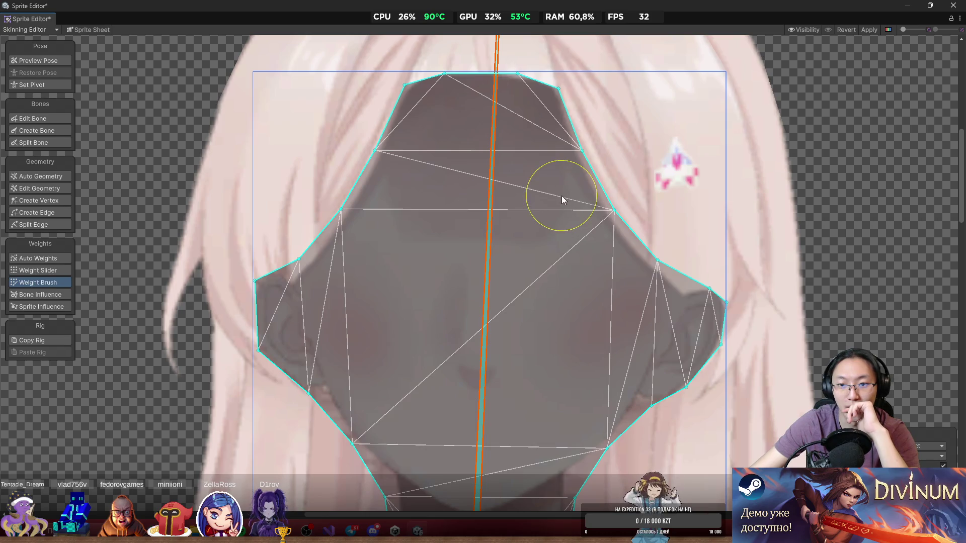
click(562, 197)
click(577, 191)
click(576, 188)
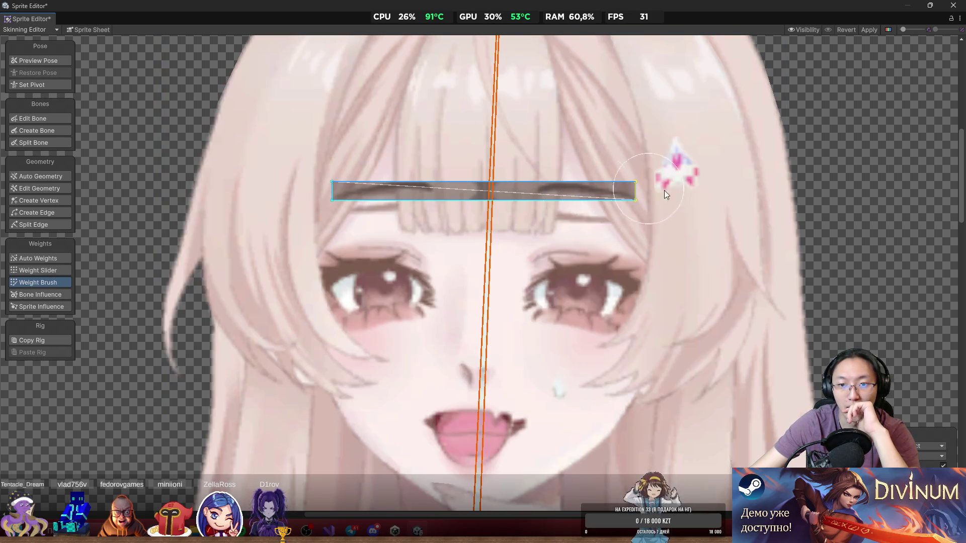
click(583, 187)
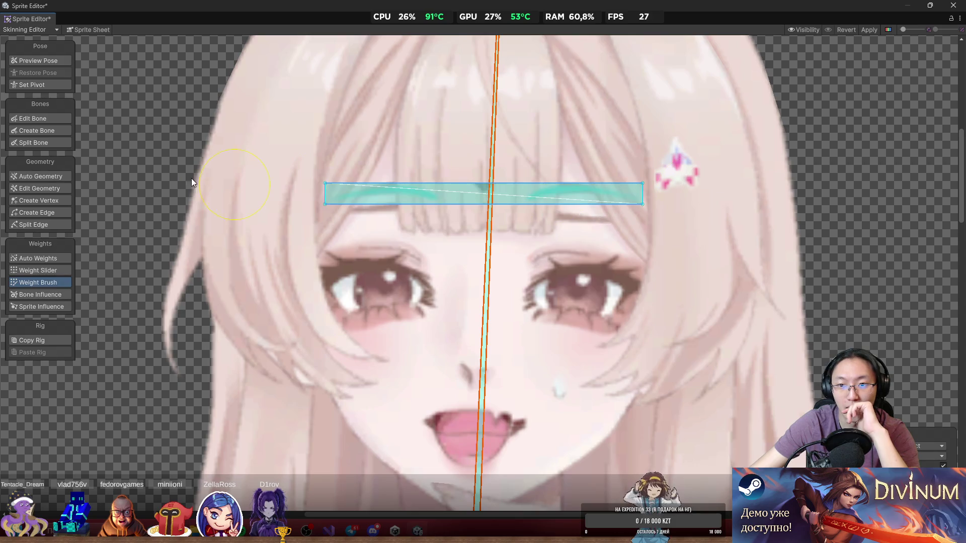
click(557, 189)
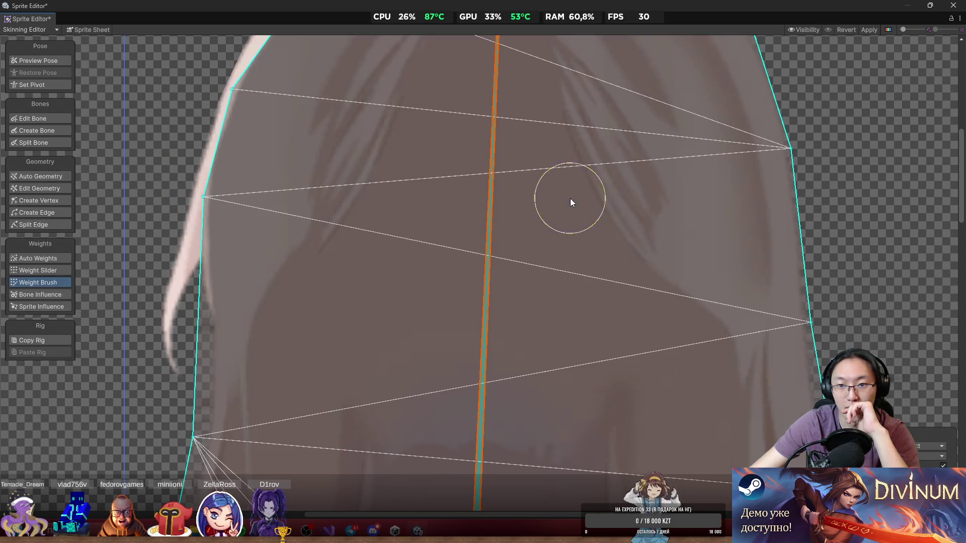
click(570, 198)
Cycle through the overlapping sprites to reach the large hair-and-bangs mesh.
click(568, 196)
click(573, 189)
click(570, 190)
click(570, 189)
click(570, 189)
click(570, 189)
click(570, 189)
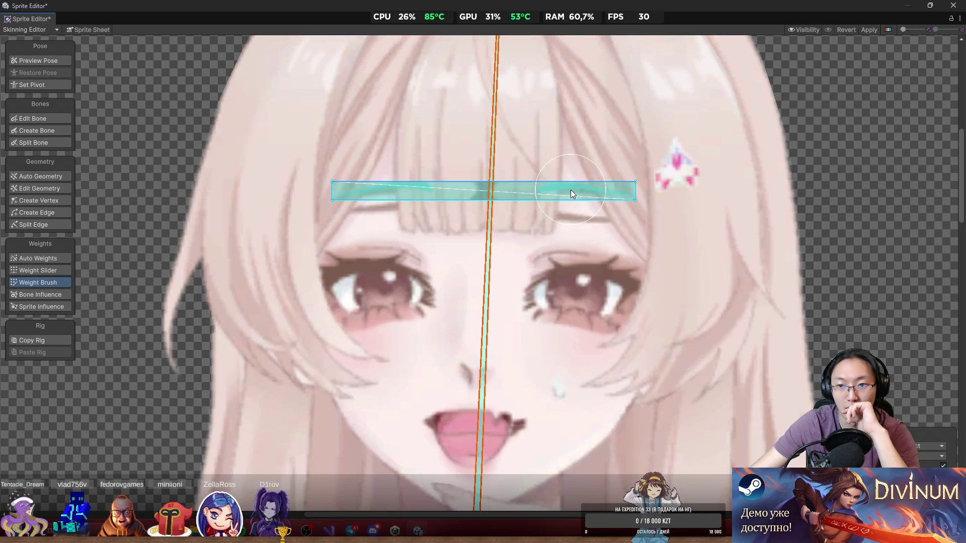
click(570, 191)
click(566, 206)
click(565, 206)
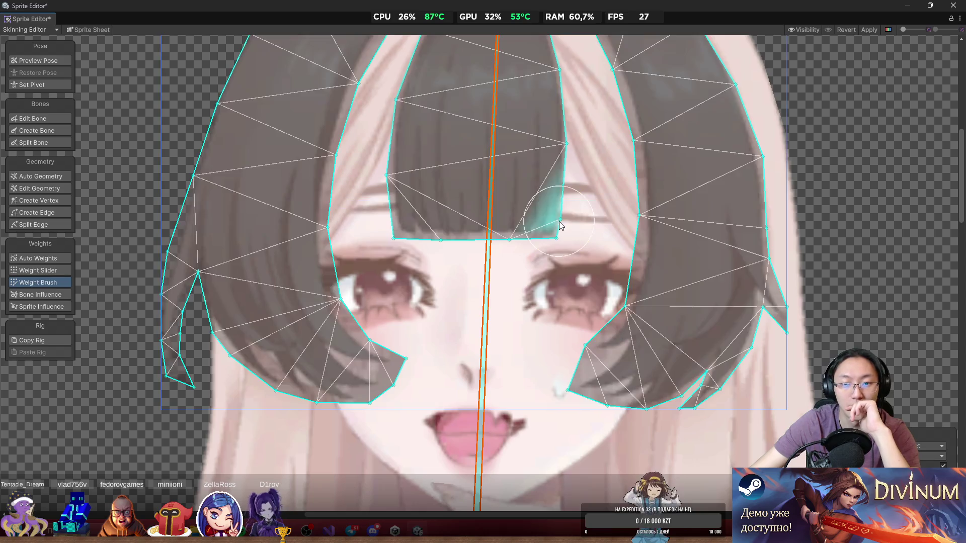
scroll(575, 223, down, 3)
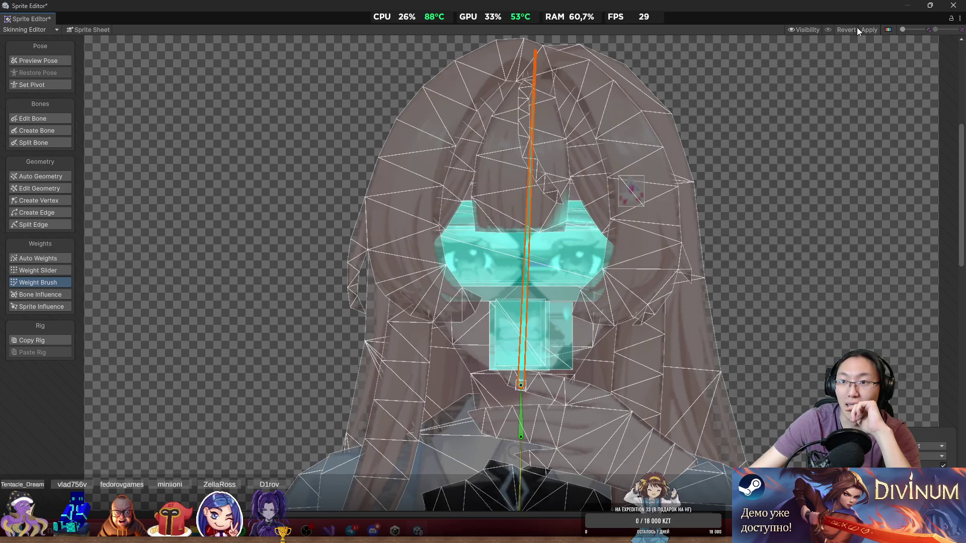
Show the Visibility panel's sprite list with the Emotion and Common groups expanded.
click(808, 29)
scroll(642, 226, up, 3)
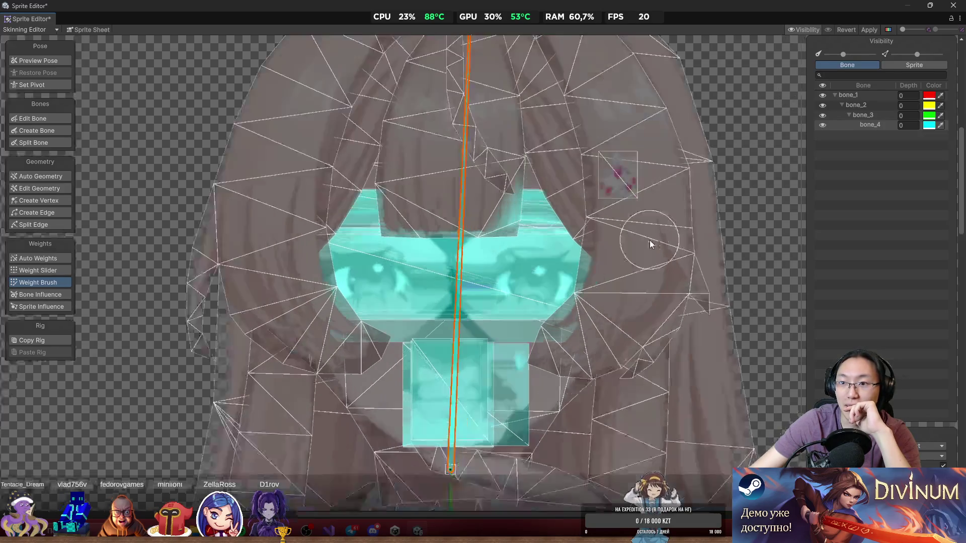
click(902, 68)
click(838, 127)
click(834, 127)
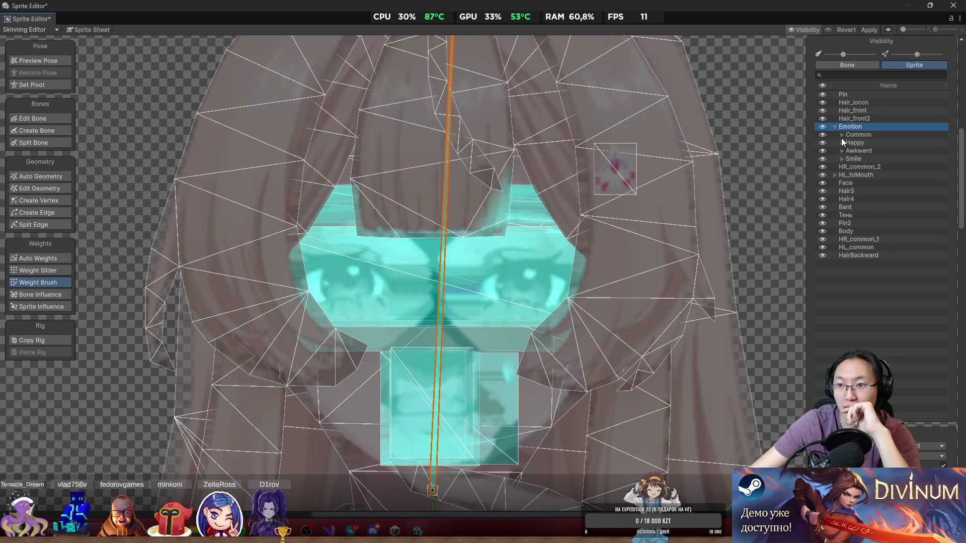
click(842, 135)
click(842, 137)
click(843, 137)
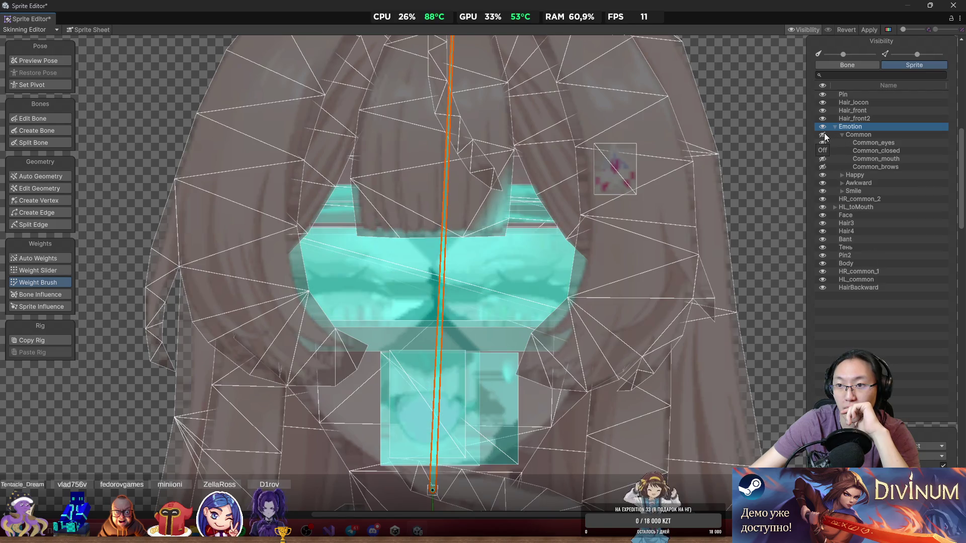
Hide the Common parts plus the Happy, Awkward and Smile expression layers, then preview the pose.
click(824, 126)
click(824, 127)
click(822, 135)
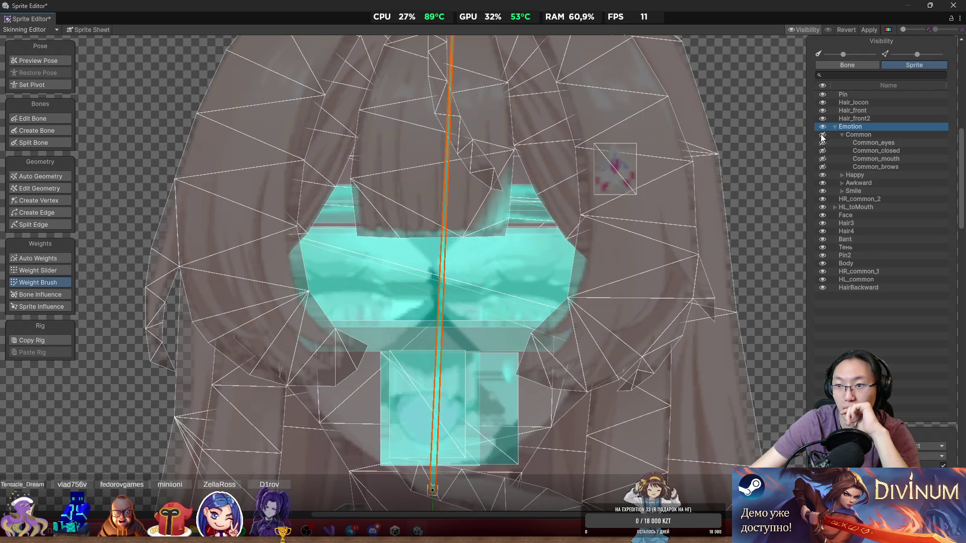
click(842, 135)
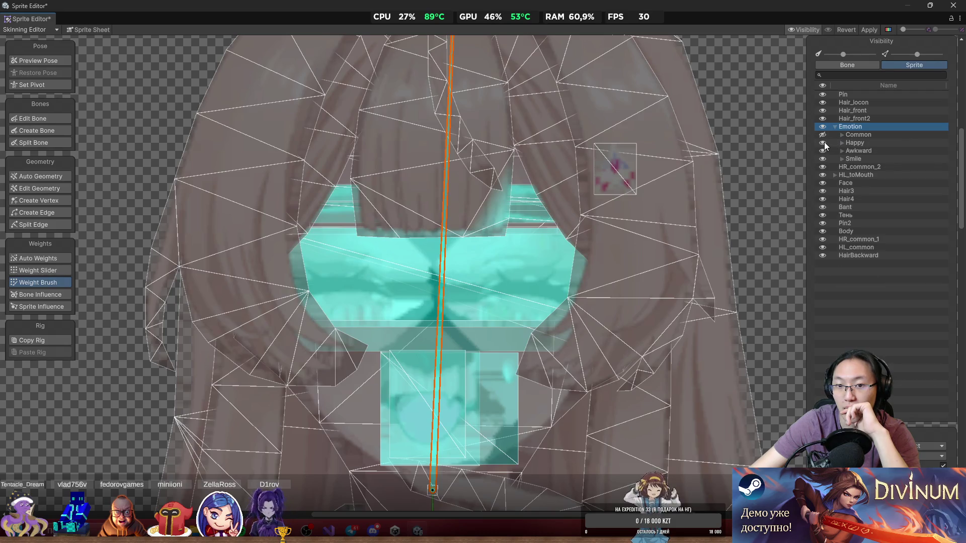
click(823, 143)
click(823, 151)
click(823, 159)
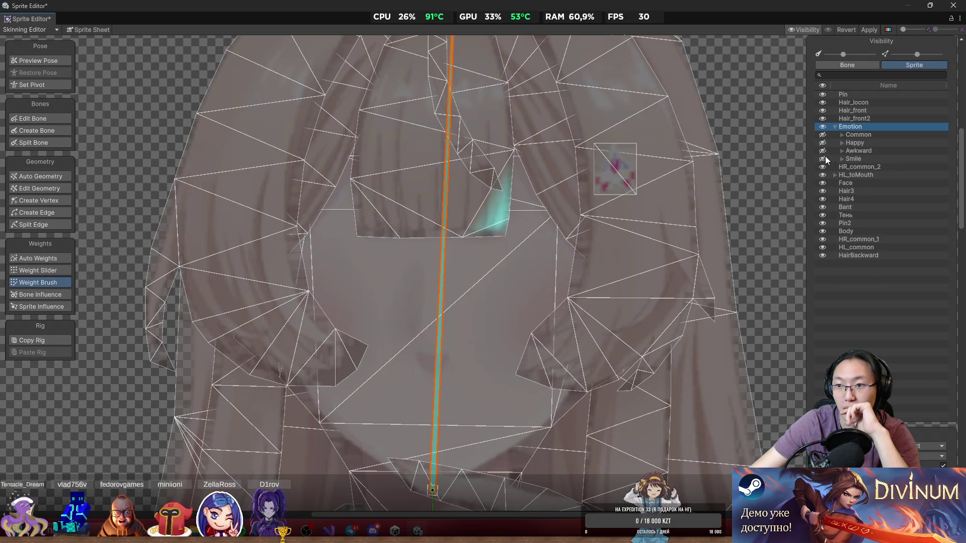
scroll(762, 147, down, 6)
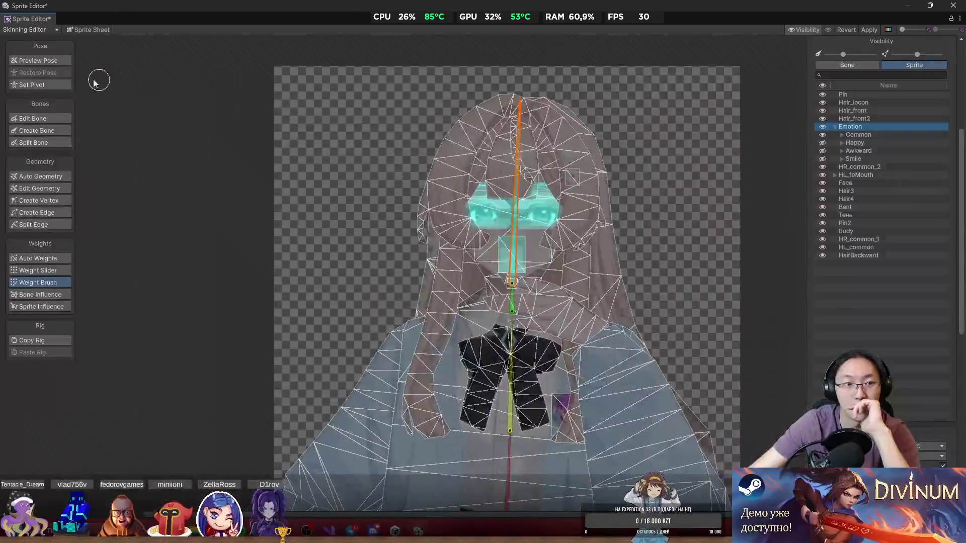
key(shift+q)
Zoom in on Ruri's posed, coloured face, then switch over to Telegram.
scroll(391, 172, up, 3)
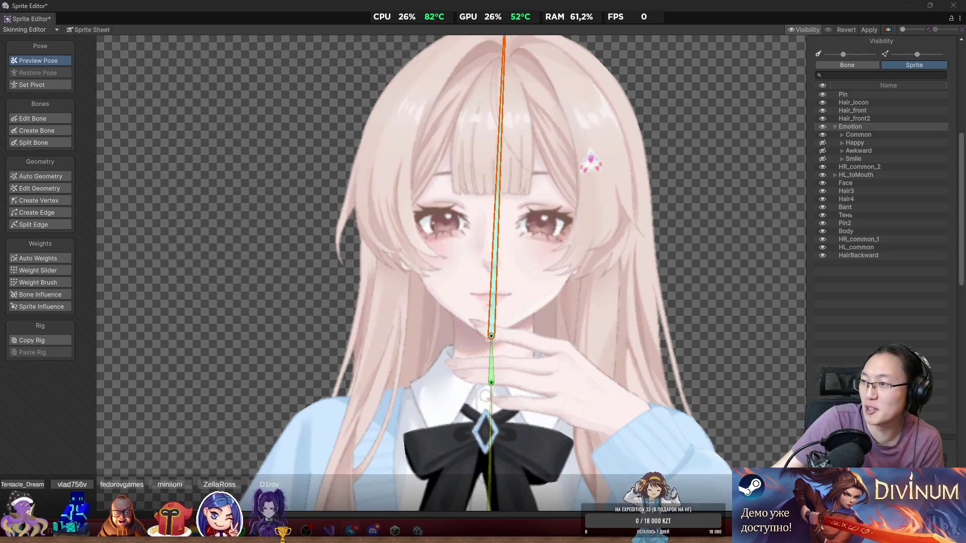
key(alt+Tab)
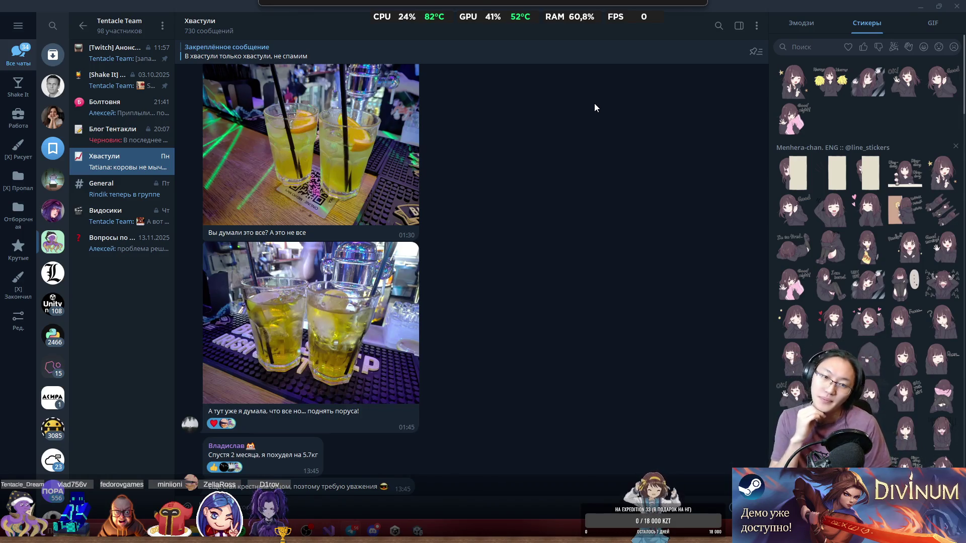
Scroll the group chat, heart-react to the itch.io Secret Santa jam link, and minimize Telegram.
scroll(548, 316, up, 10)
scroll(547, 313, down, 15)
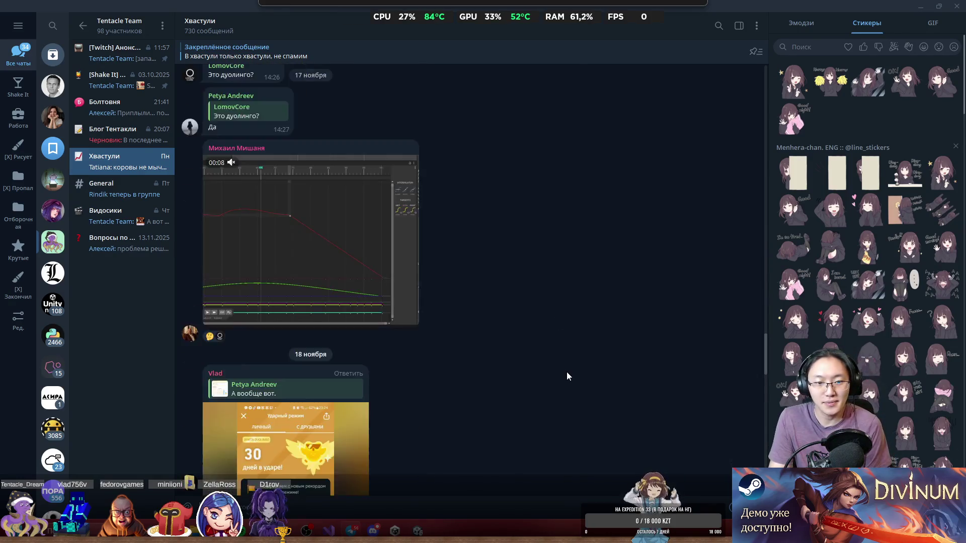
scroll(593, 376, down, 15)
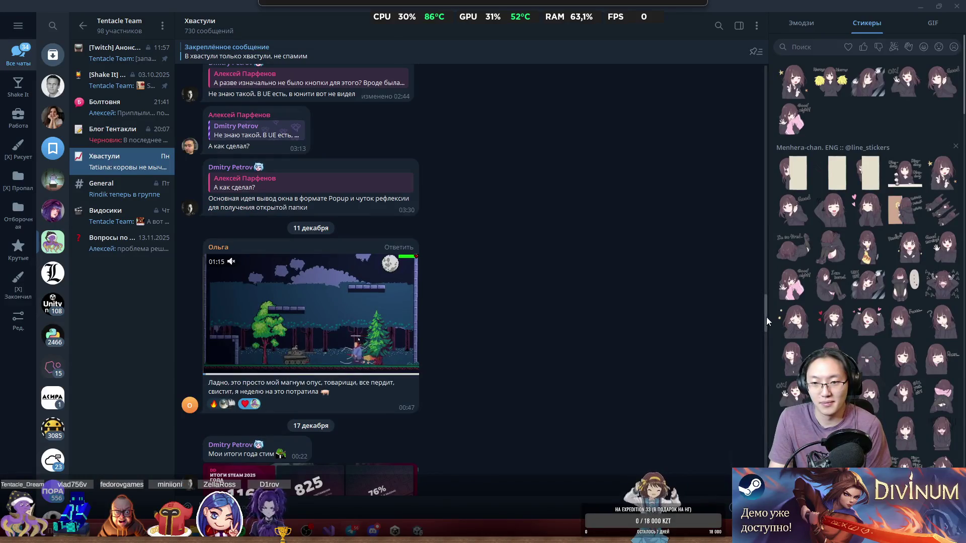
scroll(766, 317, down, 8)
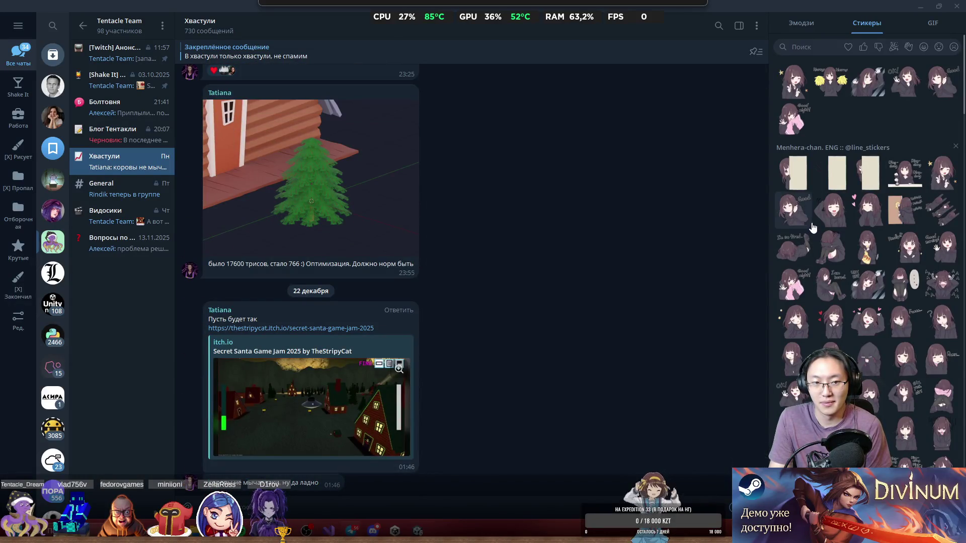
right_click(406, 212)
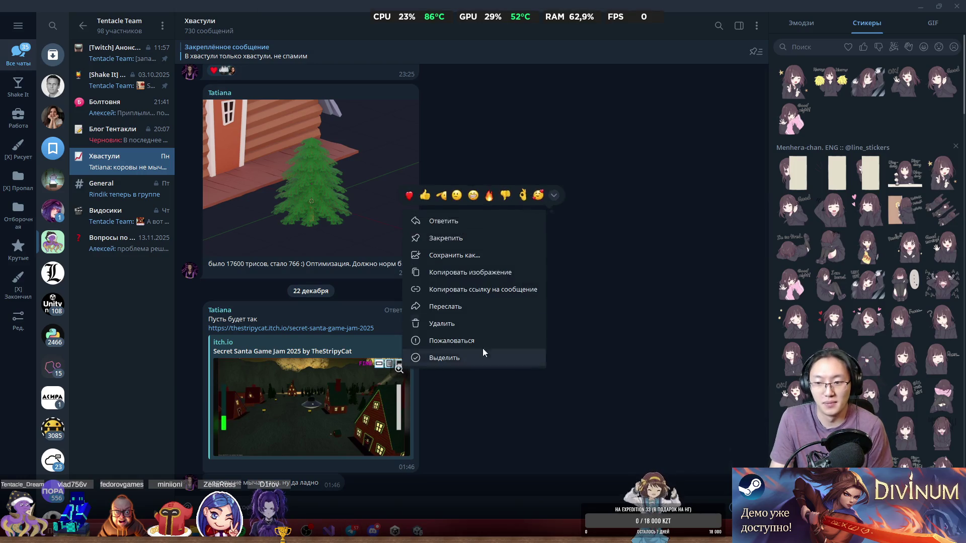
click(411, 195)
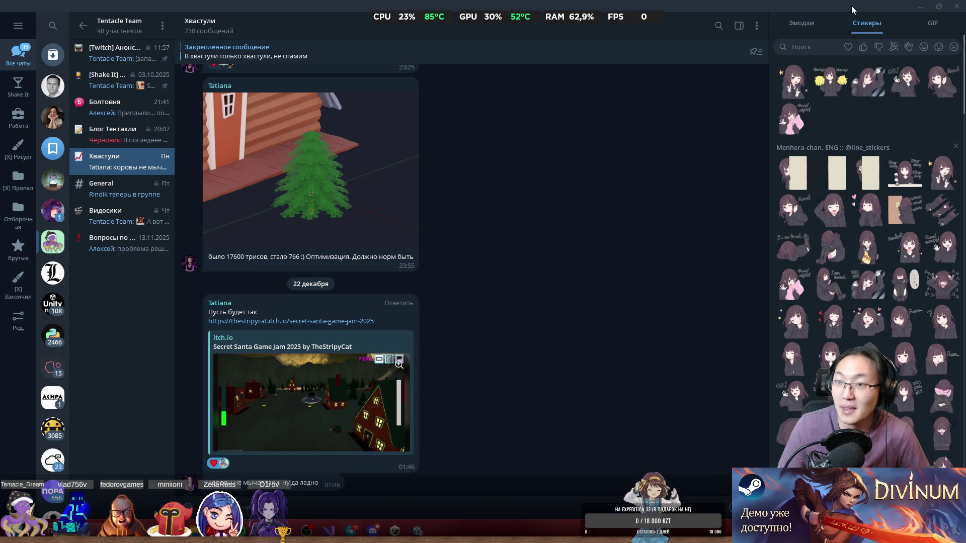
click(918, 7)
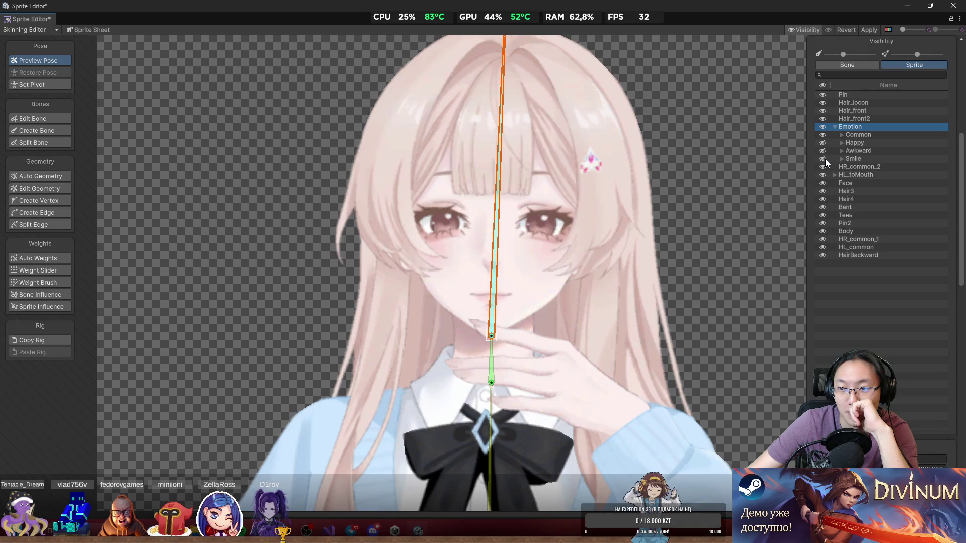
Briefly show the Happy expression layer, then hide it again.
click(823, 143)
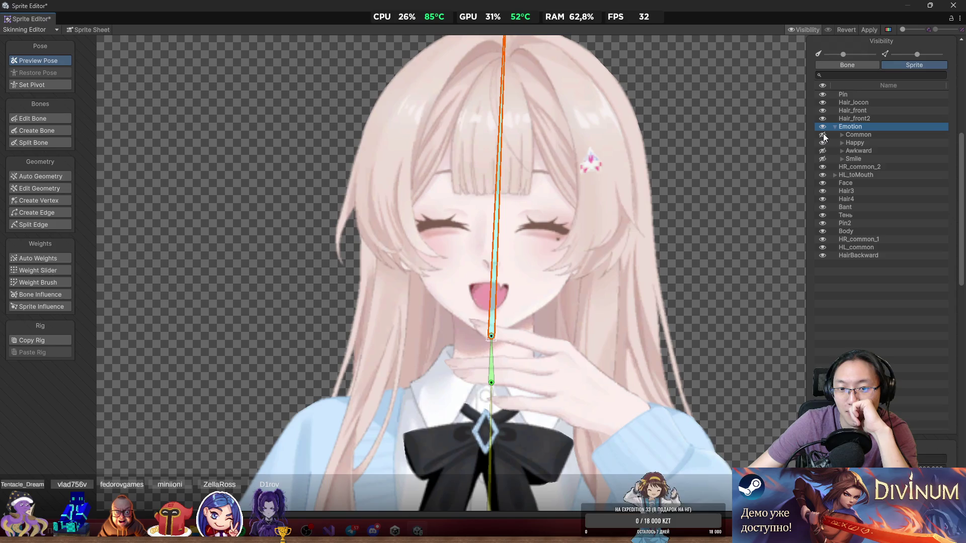
click(823, 143)
scroll(669, 234, down, 3)
scroll(593, 172, up, 2)
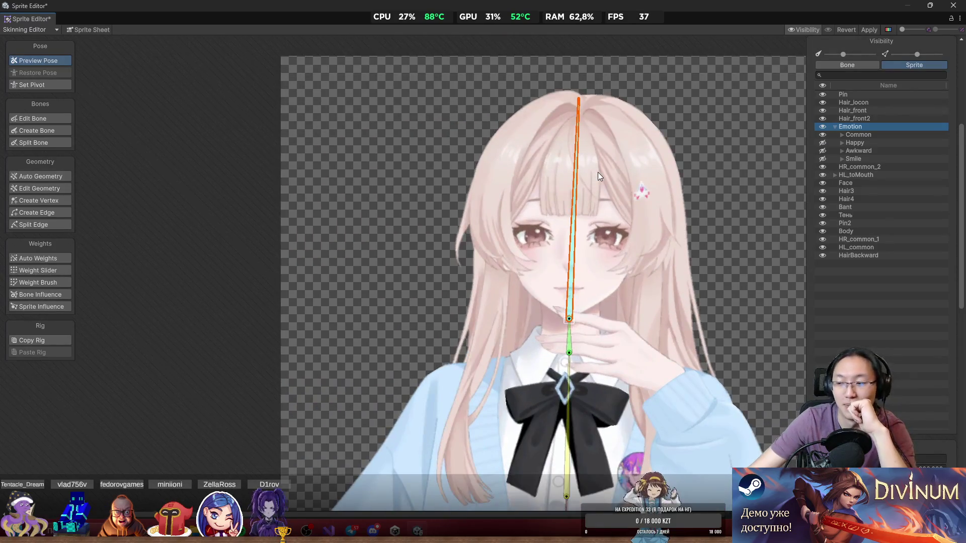
Select the middle chest bone, switch to Weight Slider with the Bone list, then go to Telegram.
click(591, 180)
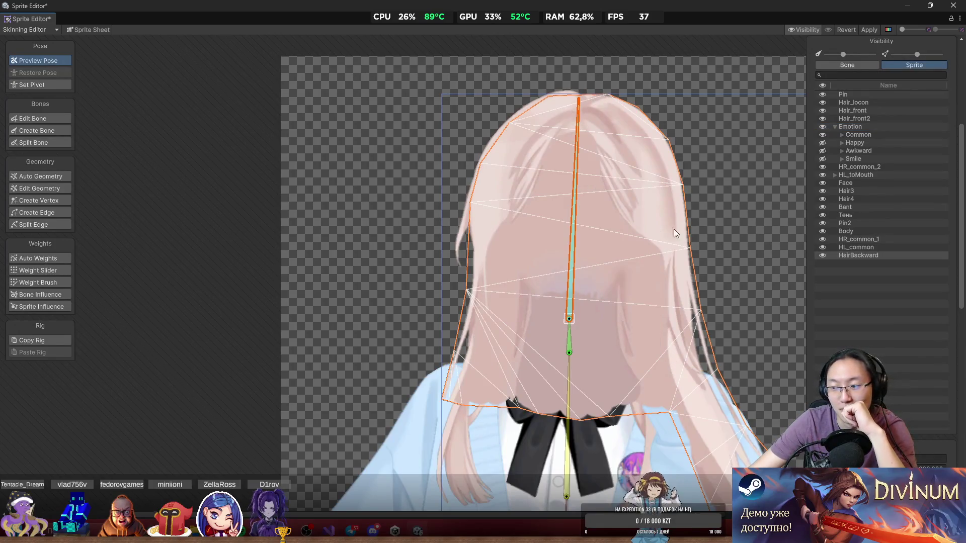
click(748, 220)
scroll(730, 247, down, 3)
scroll(704, 272, up, 5)
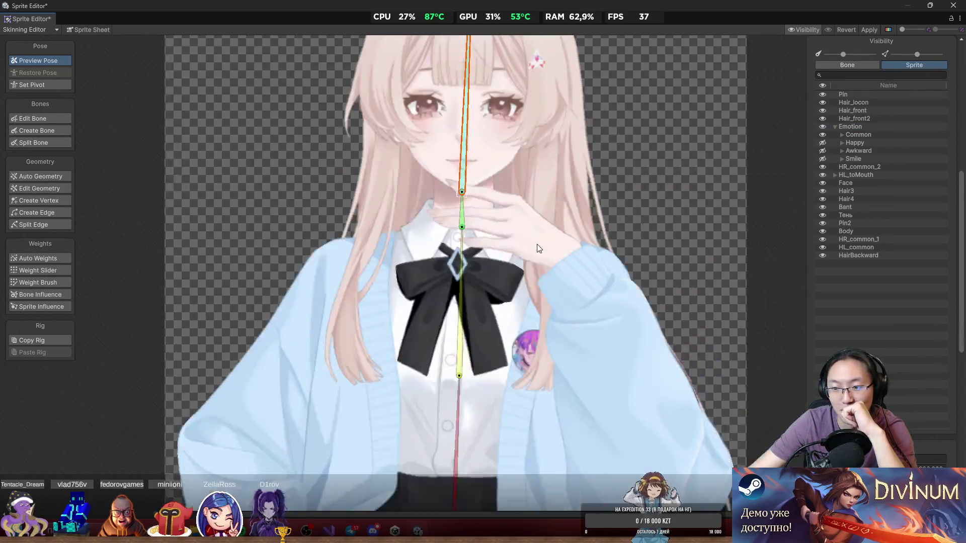
scroll(564, 156, down, 3)
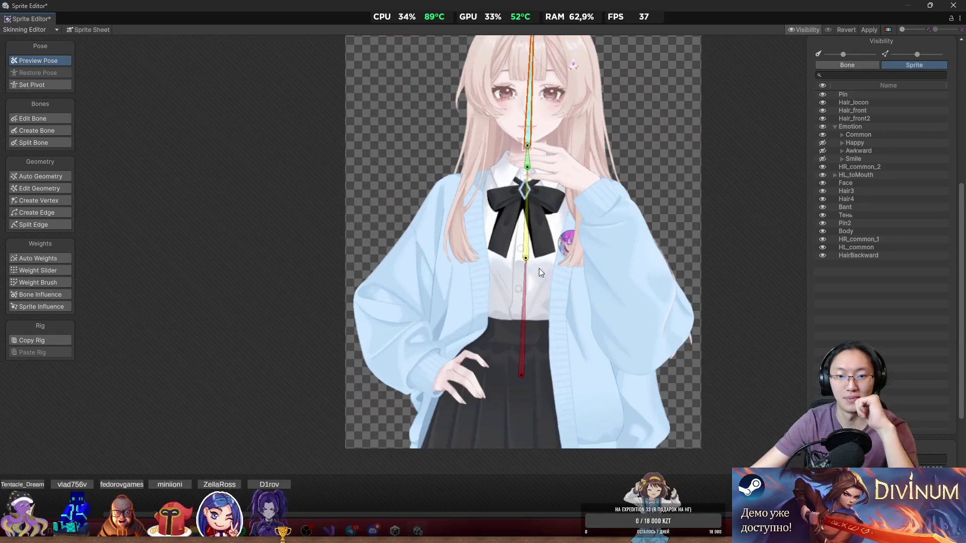
click(525, 255)
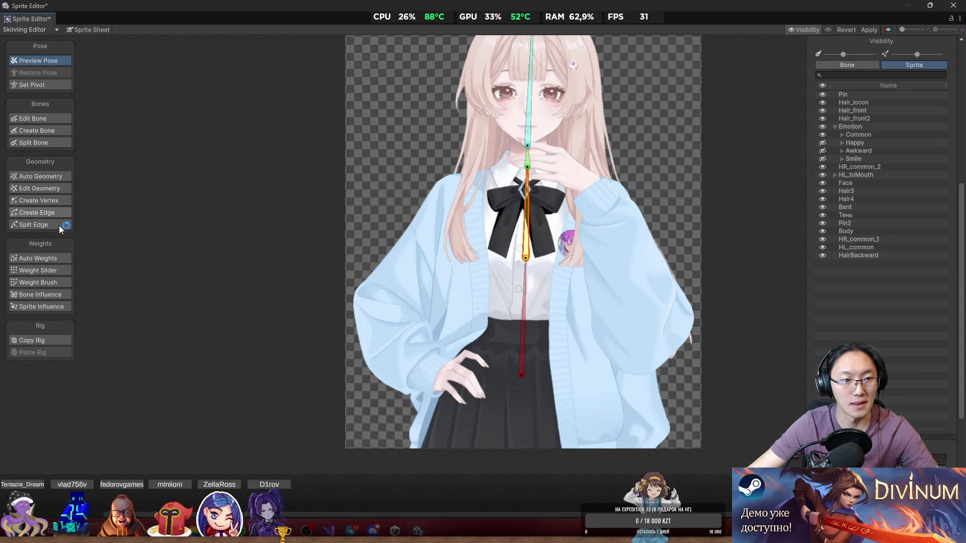
click(55, 270)
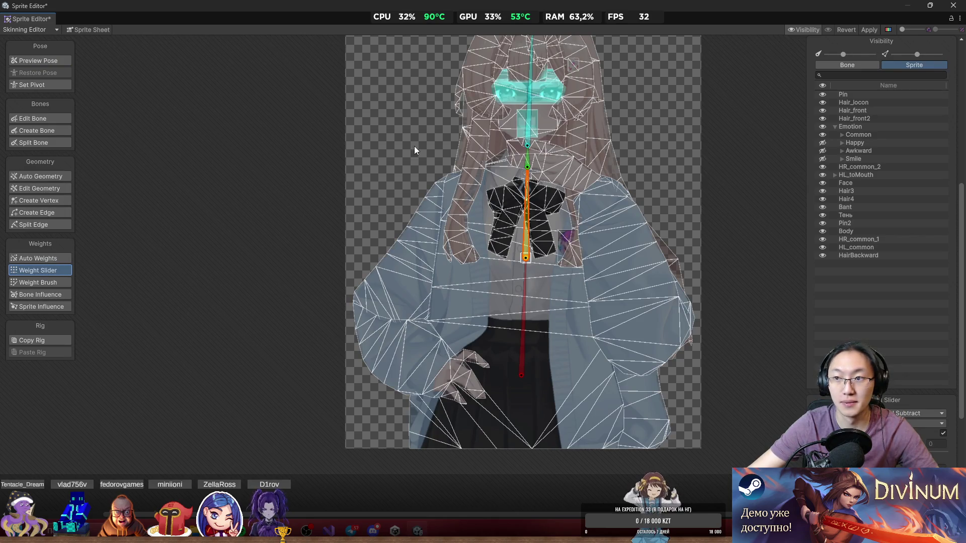
click(848, 65)
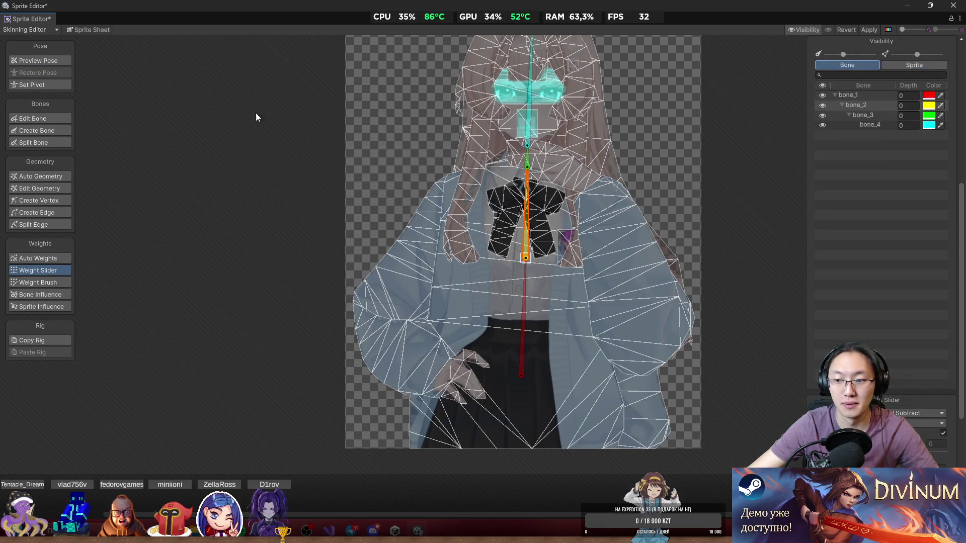
key(alt+Tab)
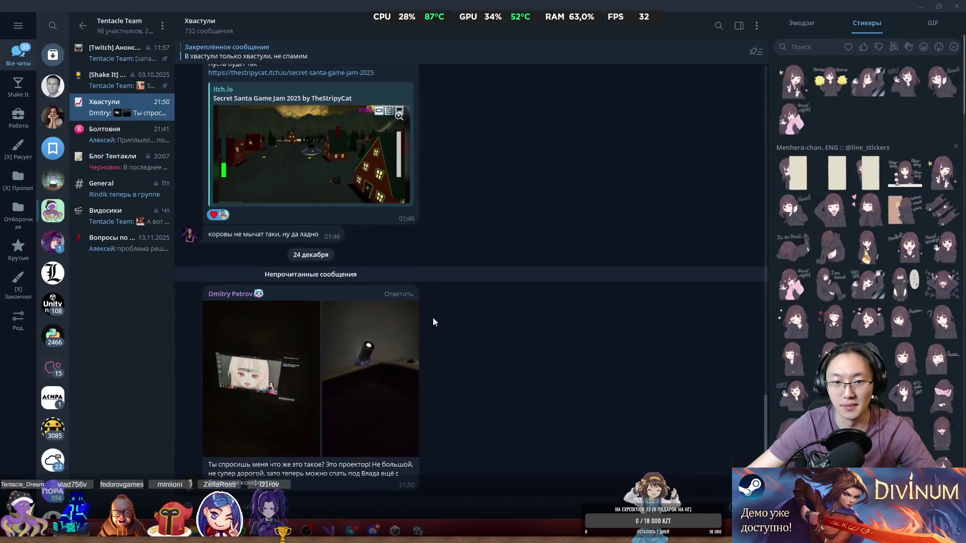
View both chat photos full-screen and put a heart reaction on the projector photo.
double_click(287, 475)
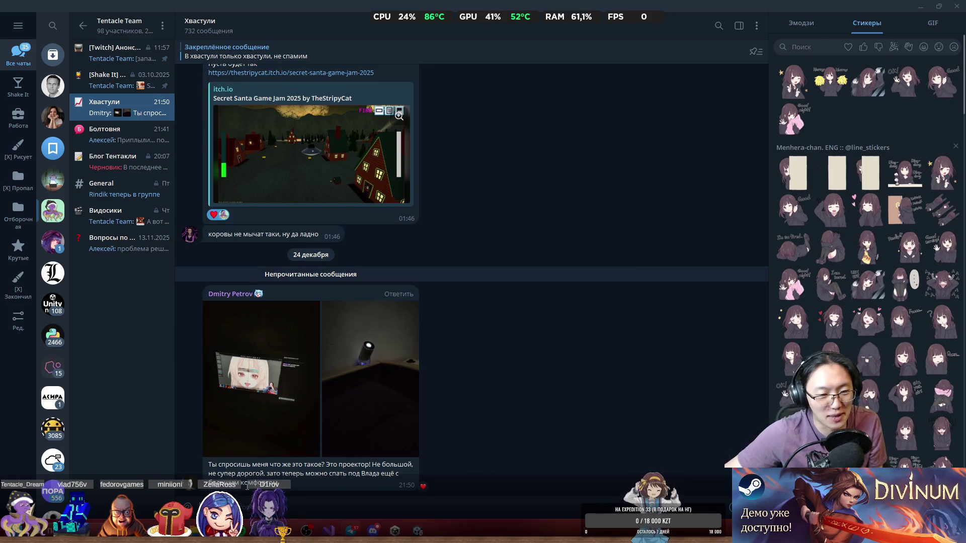
click(262, 407)
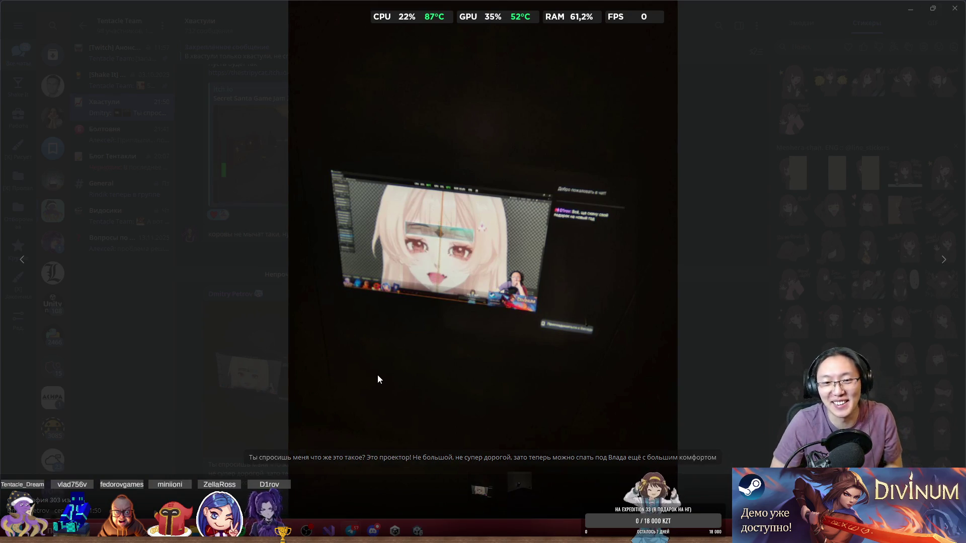
click(710, 300)
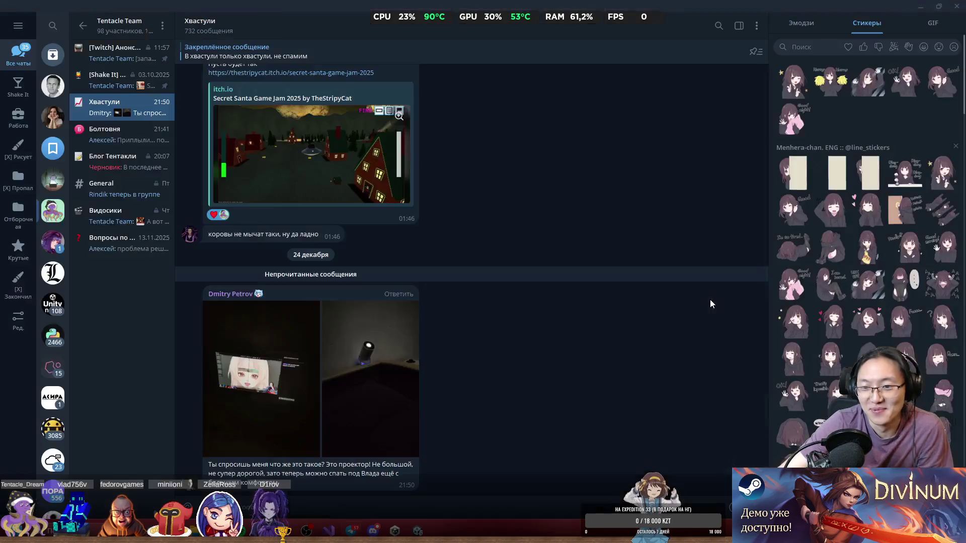
click(350, 360)
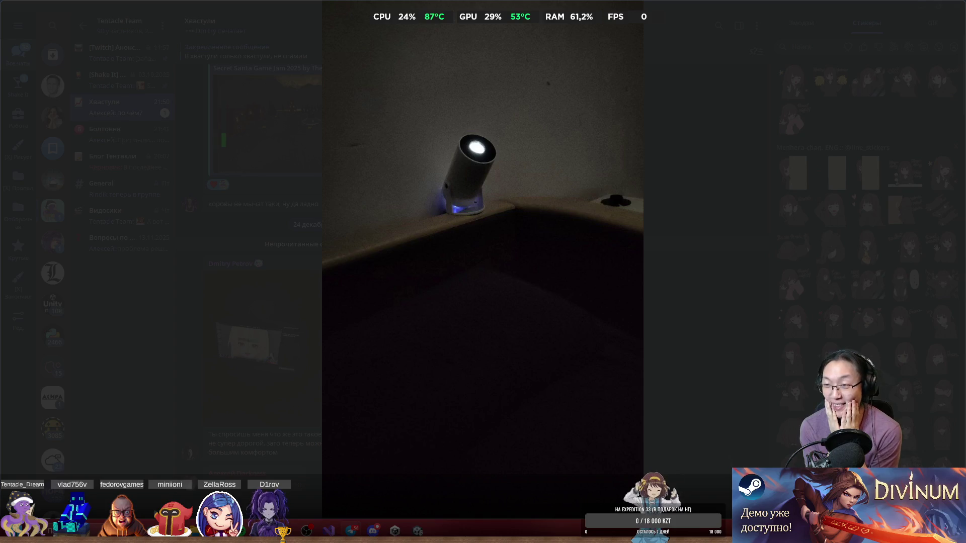
mouse_move(747, 314)
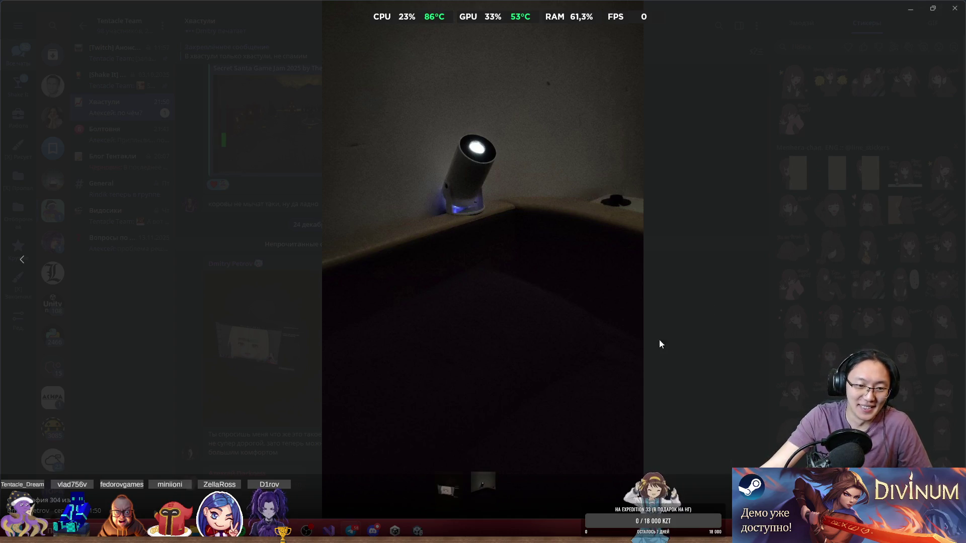
click(673, 346)
right_click(370, 335)
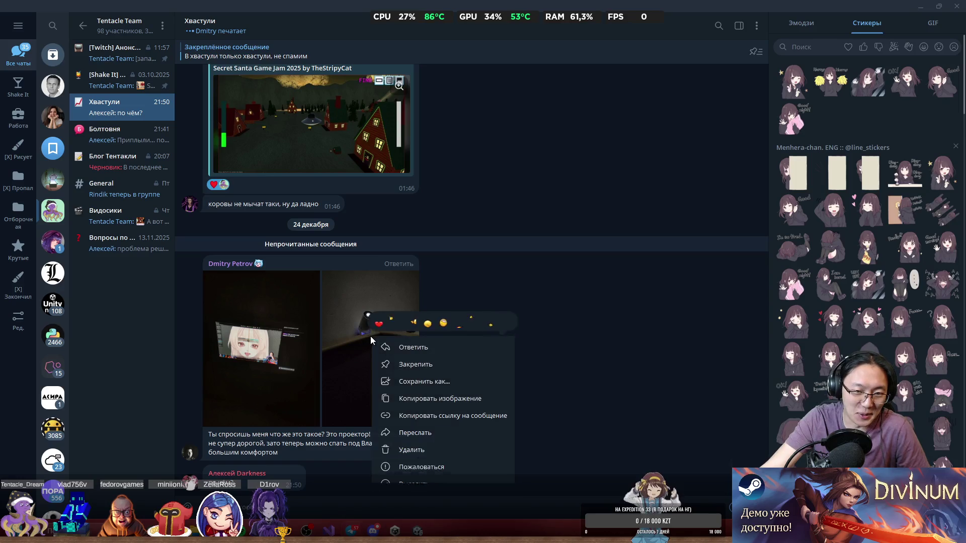
click(375, 320)
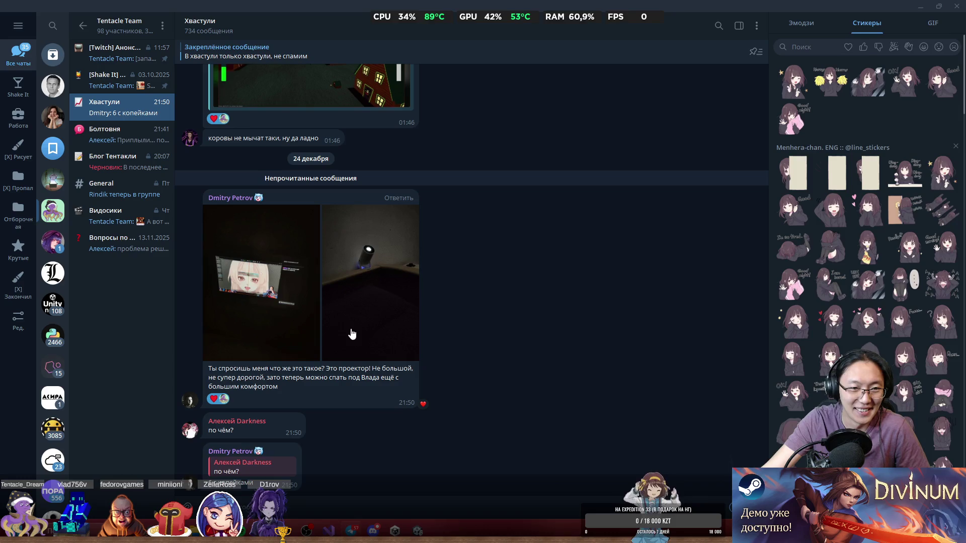
Look at the first and projector photos again, then minimize Telegram.
click(267, 307)
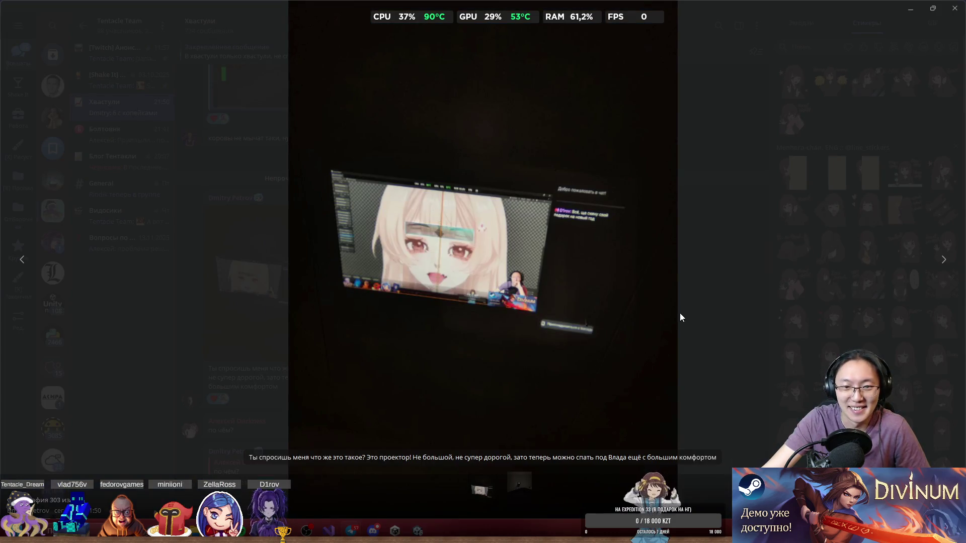
click(757, 332)
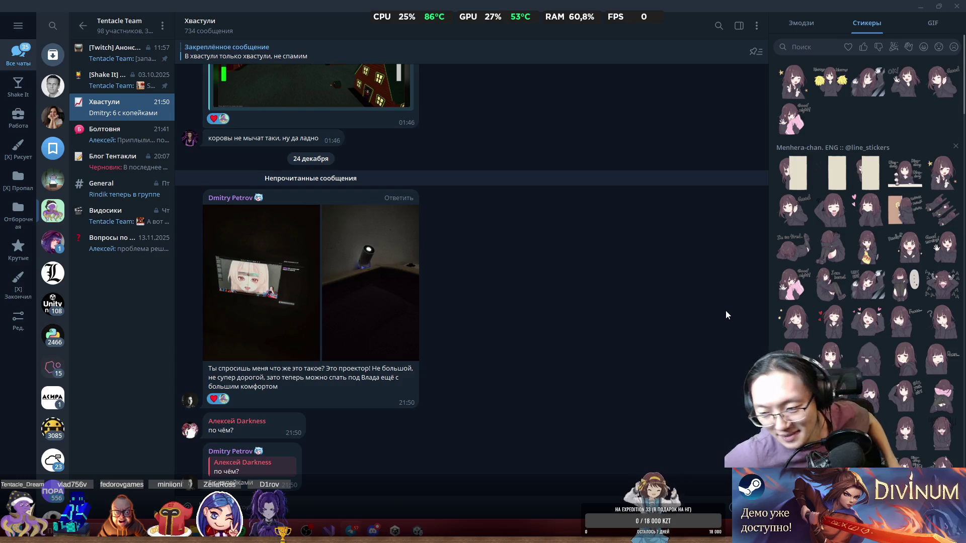
click(350, 248)
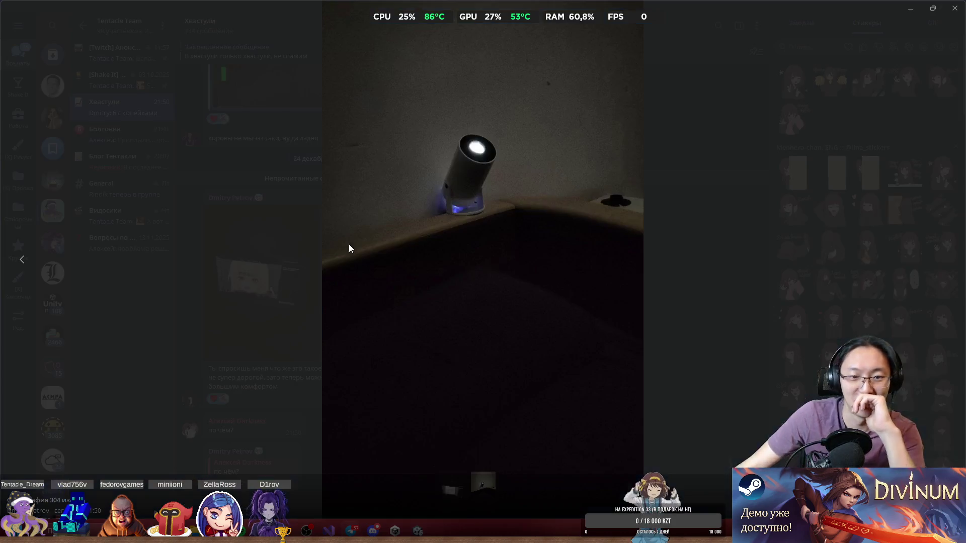
click(747, 236)
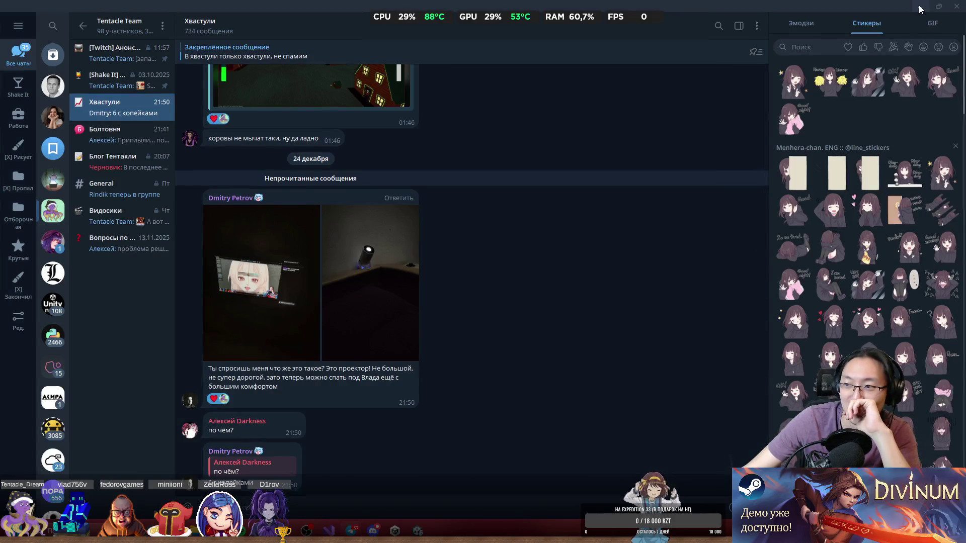
click(919, 7)
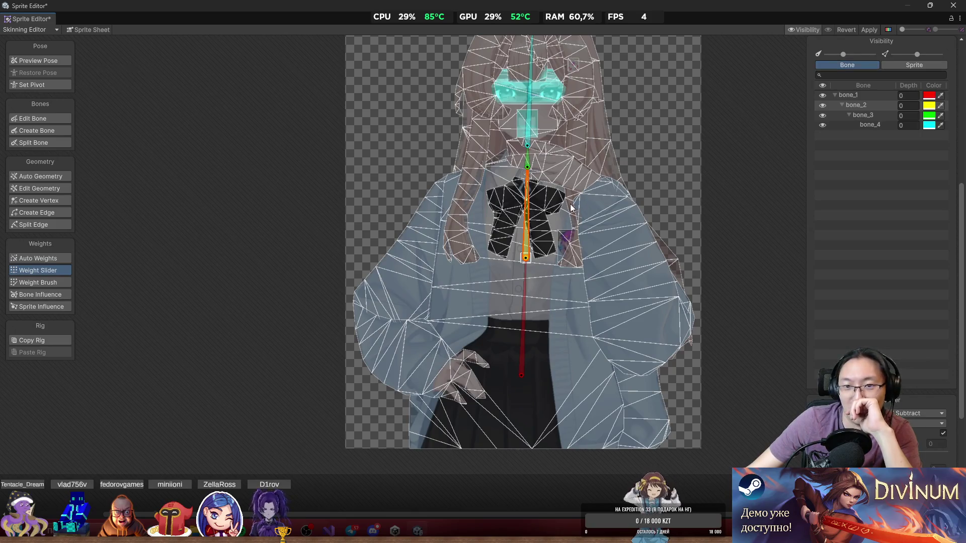
Glance at Telegram, minimize it, and choose Create Bone to start adding bones to Ruri.
scroll(581, 189, up, 5)
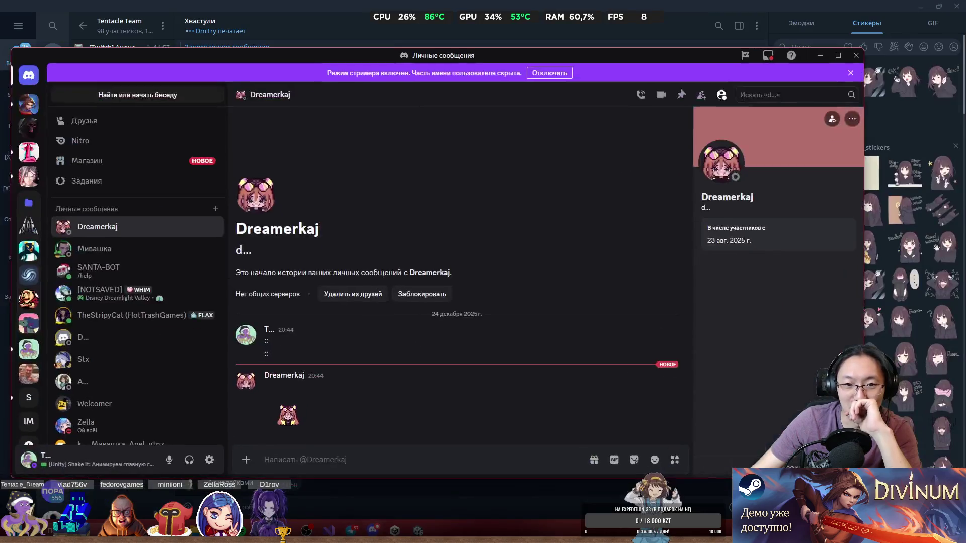
click(367, 498)
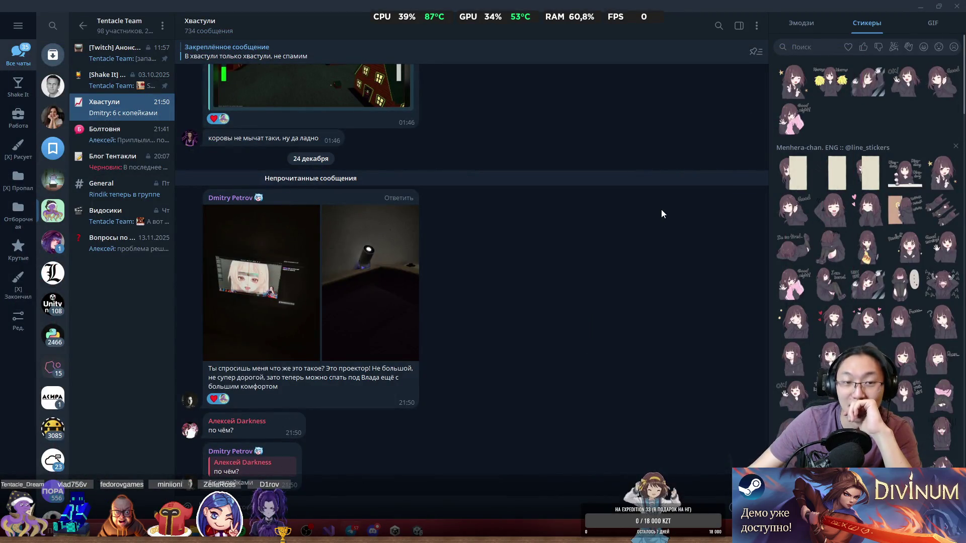
click(918, 6)
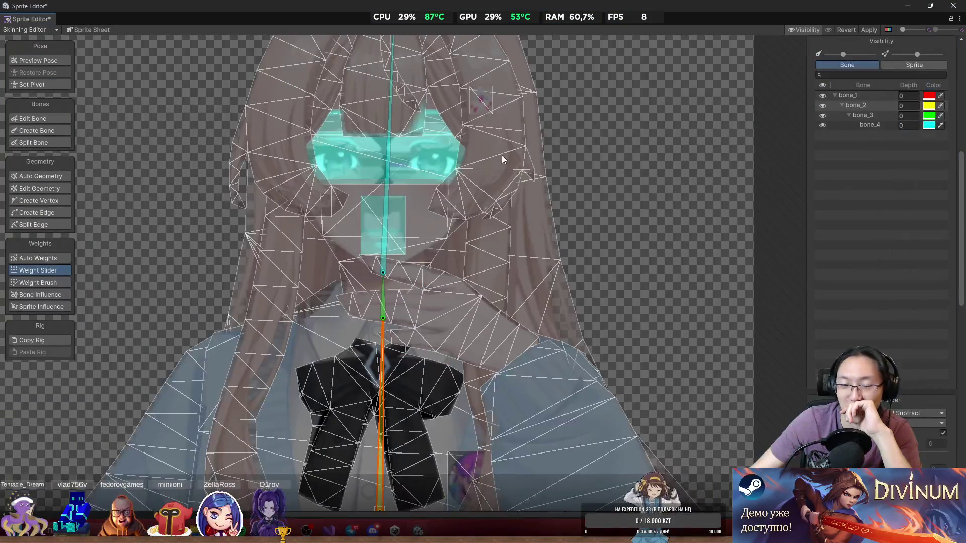
scroll(501, 158, up, 2)
scroll(431, 285, down, 3)
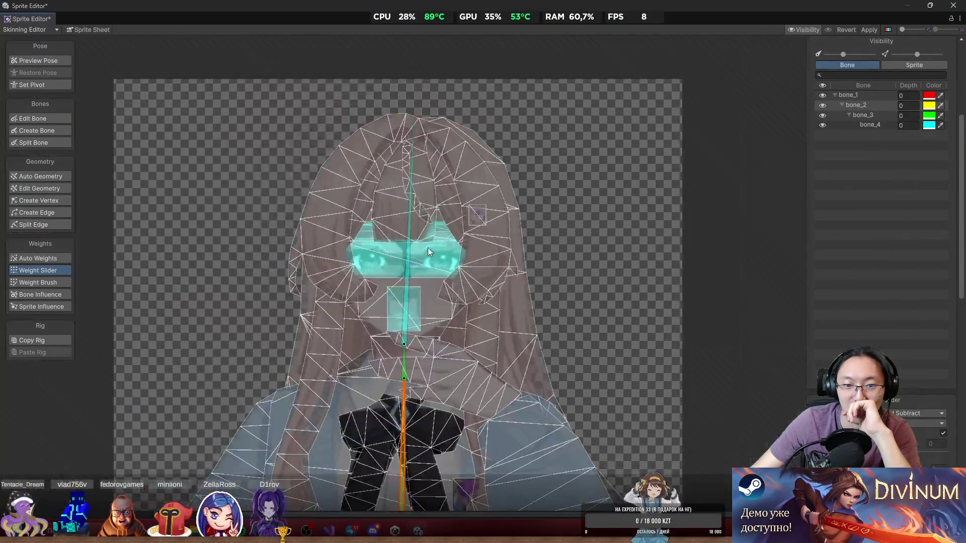
scroll(425, 241, up, 3)
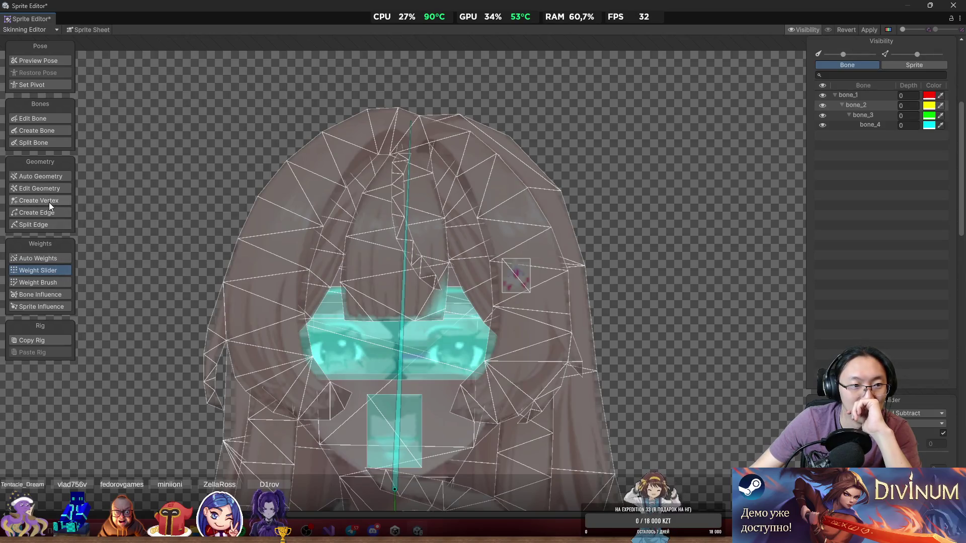
click(50, 129)
scroll(467, 306, down, 1)
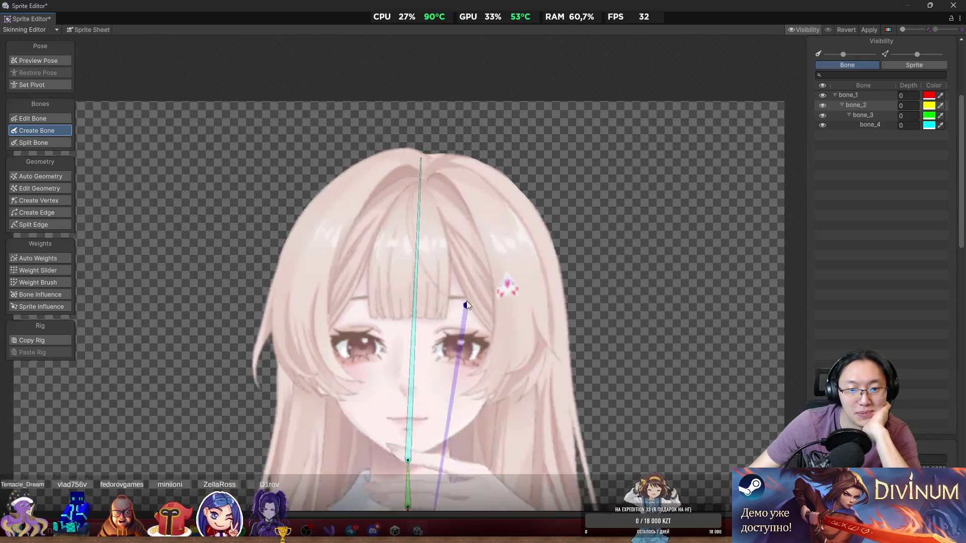
From the central bone, chain bones from the head top down the left hair strand.
scroll(467, 305, down, 1)
scroll(418, 365, up, 1)
click(421, 376)
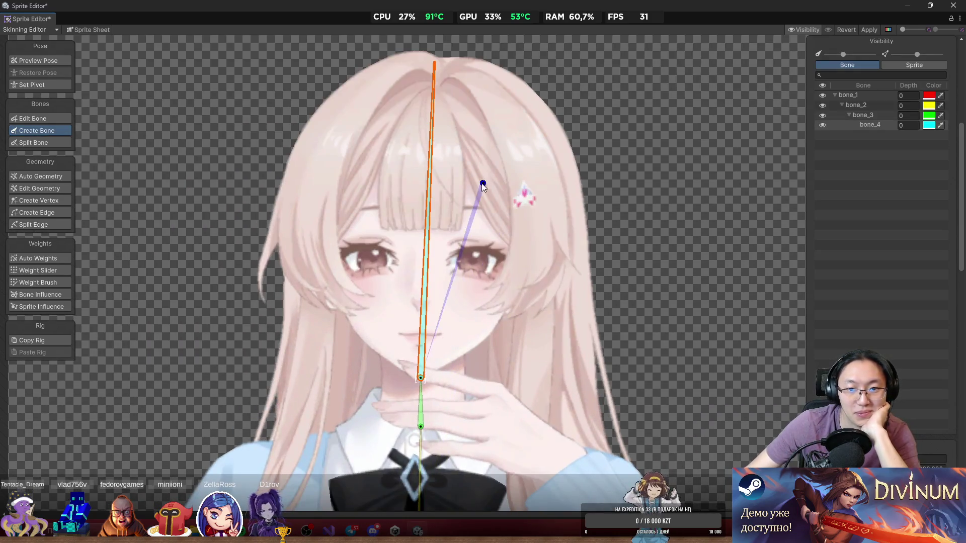
scroll(517, 181, up, 2)
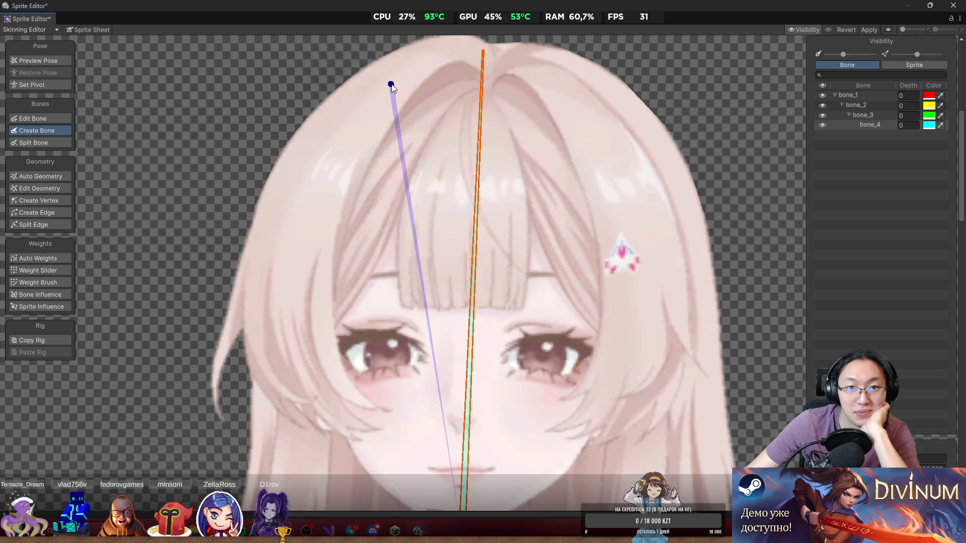
click(424, 58)
click(322, 156)
click(275, 302)
click(347, 430)
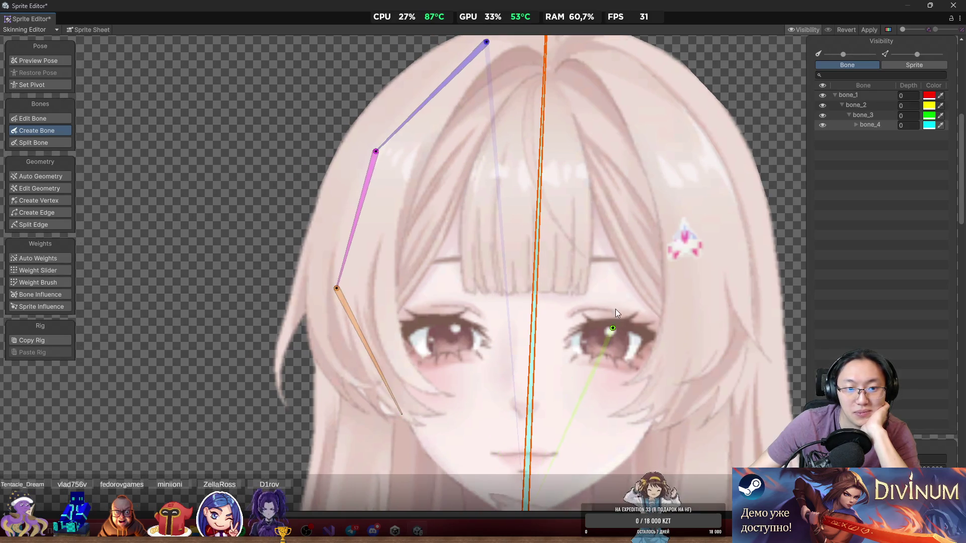
Build a bone chain down the right hair strand and nudge its lower joint.
drag(616, 310, 411, 233)
scroll(530, 123, down, 3)
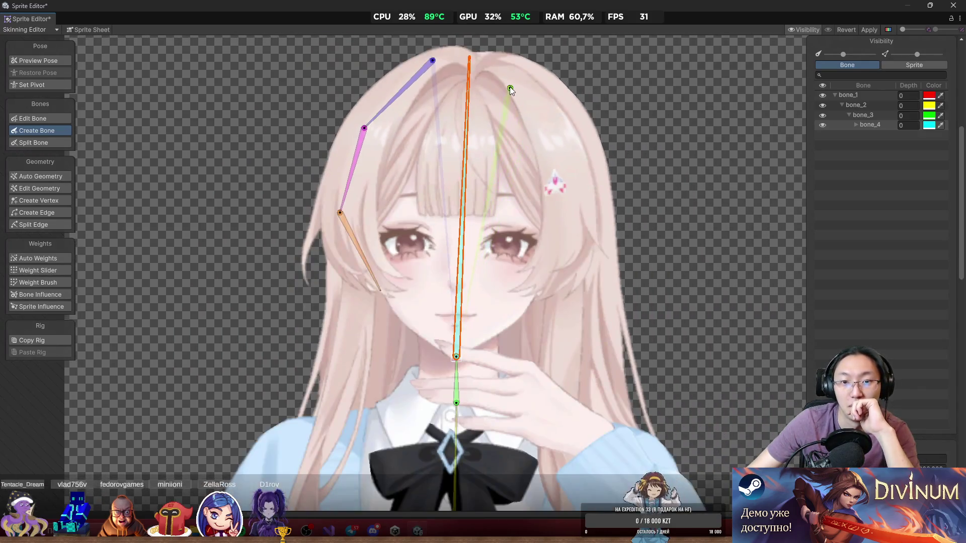
click(507, 74)
click(548, 125)
click(565, 197)
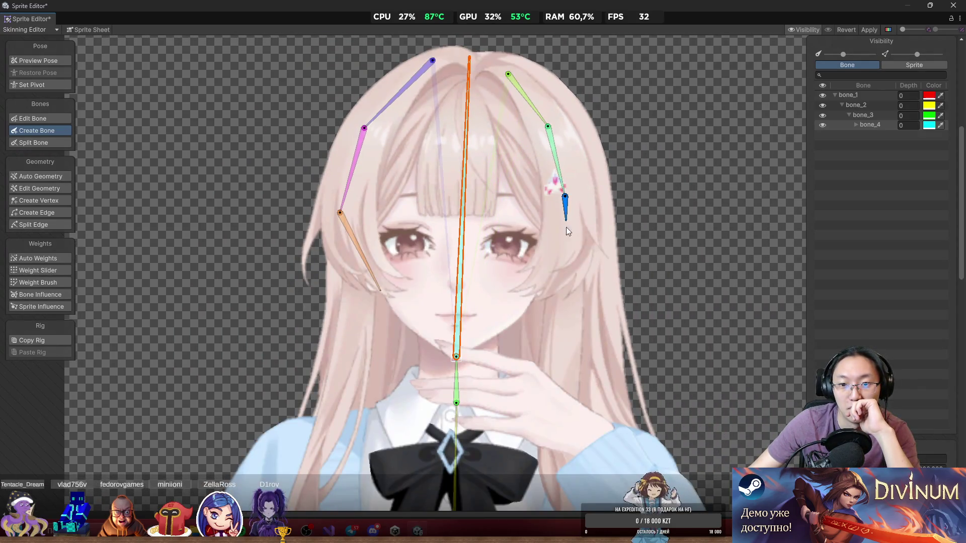
click(543, 292)
drag(573, 190, 578, 207)
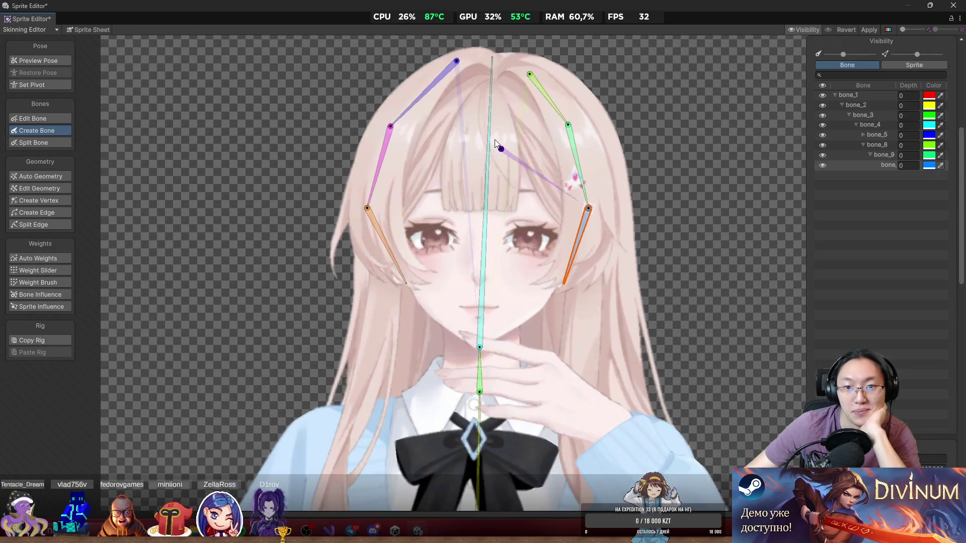
Parent a two-bone chain down the middle of the fringe to the vertical central bone.
scroll(447, 112, up, 3)
scroll(485, 75, up, 3)
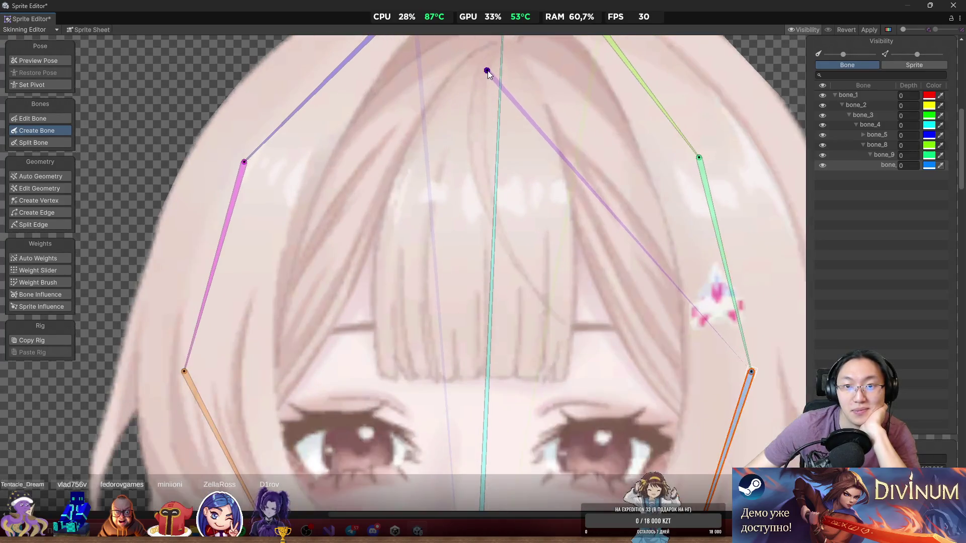
scroll(482, 191, down, 3)
scroll(480, 201, down, 2)
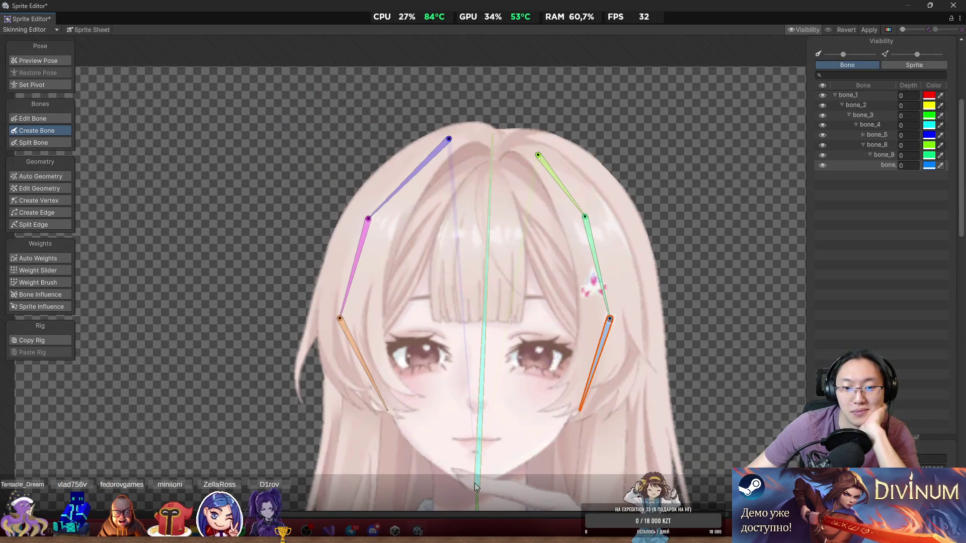
click(489, 179)
scroll(485, 177, up, 3)
scroll(496, 143, up, 2)
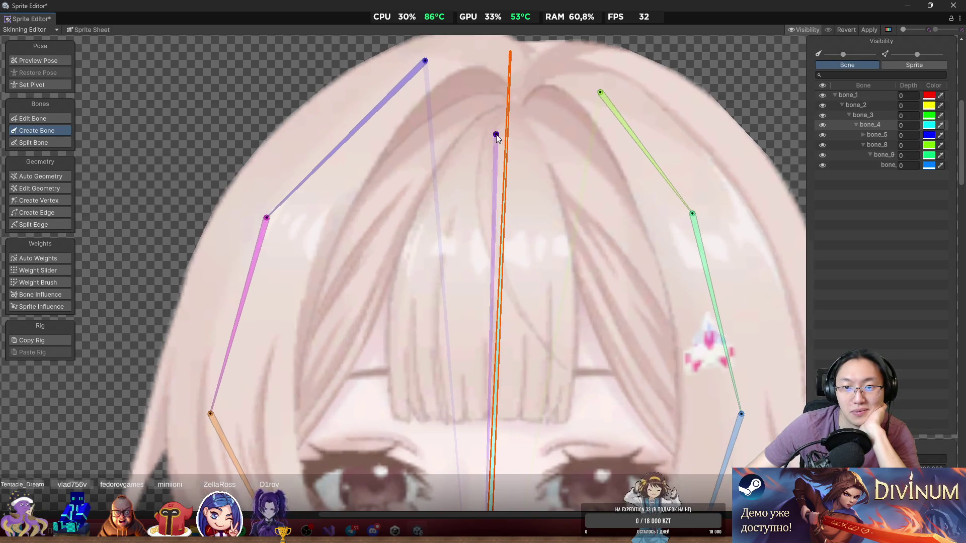
click(495, 141)
click(482, 275)
click(478, 418)
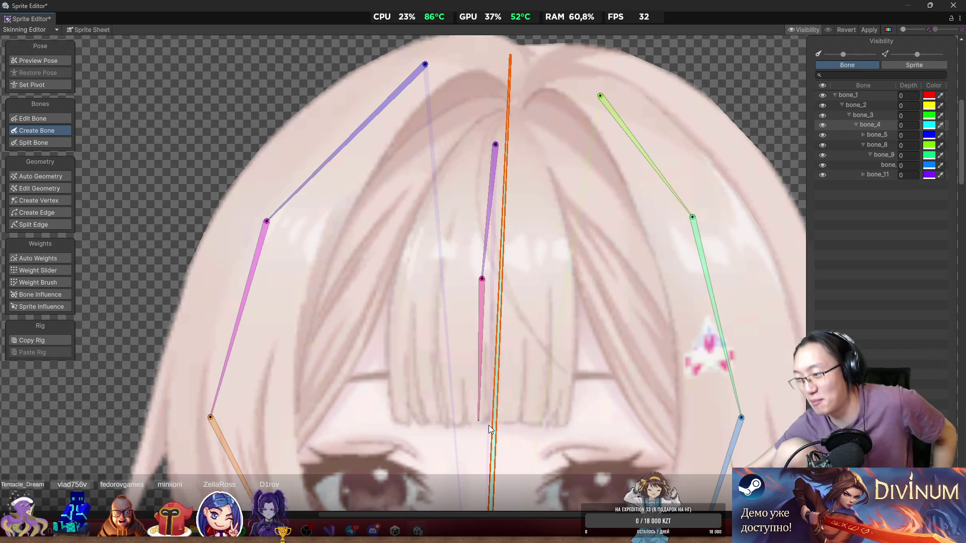
Start another bone on the right side, then switch over to Telegram.
click(602, 461)
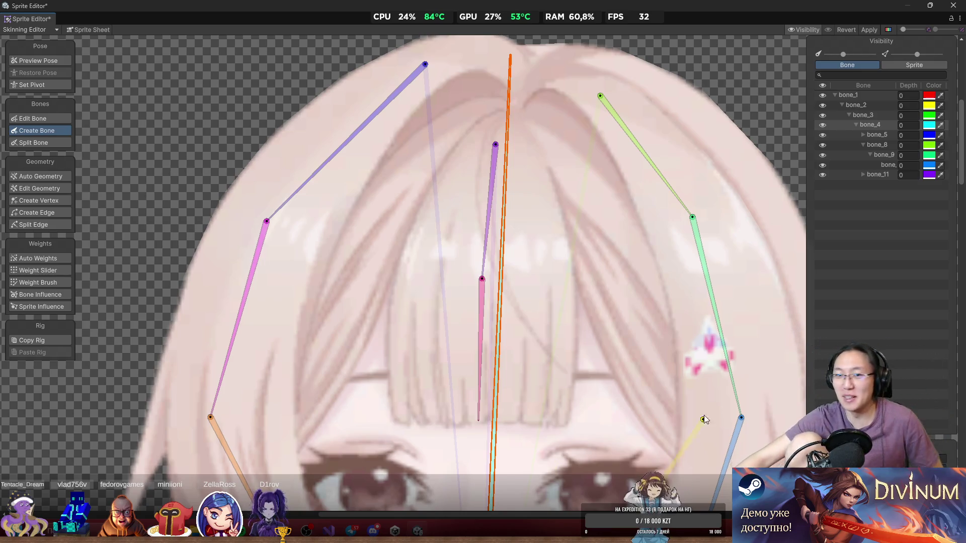
scroll(606, 265, down, 3)
scroll(538, 181, up, 1)
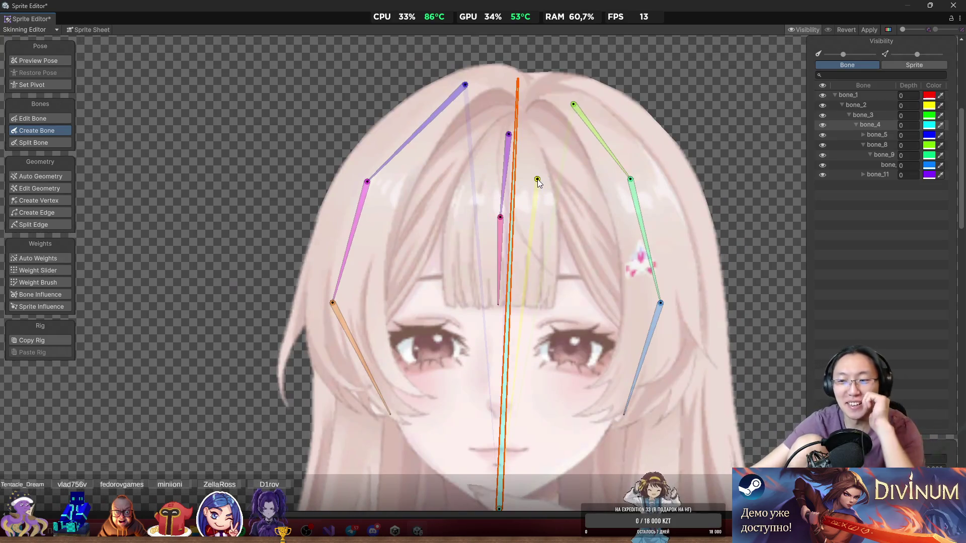
scroll(535, 140, down, 3)
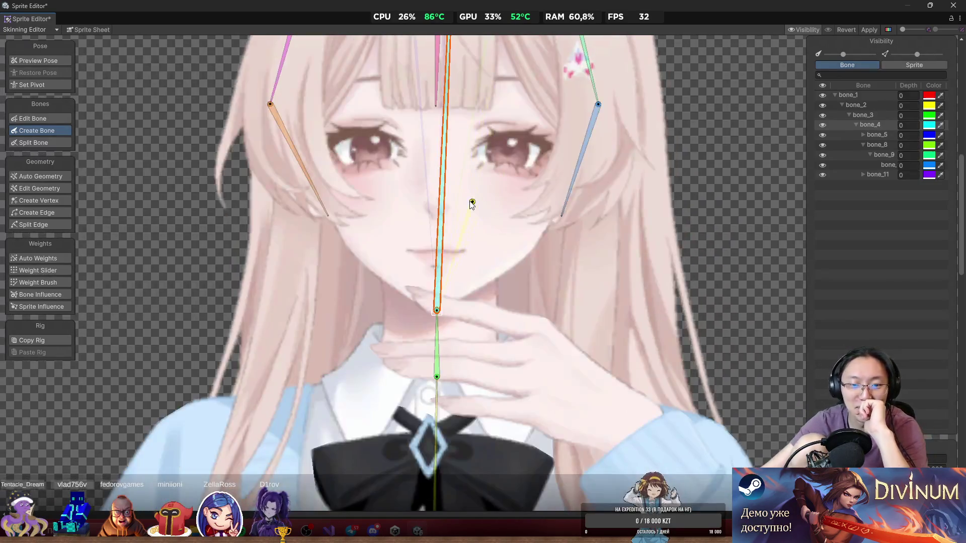
scroll(493, 266, up, 2)
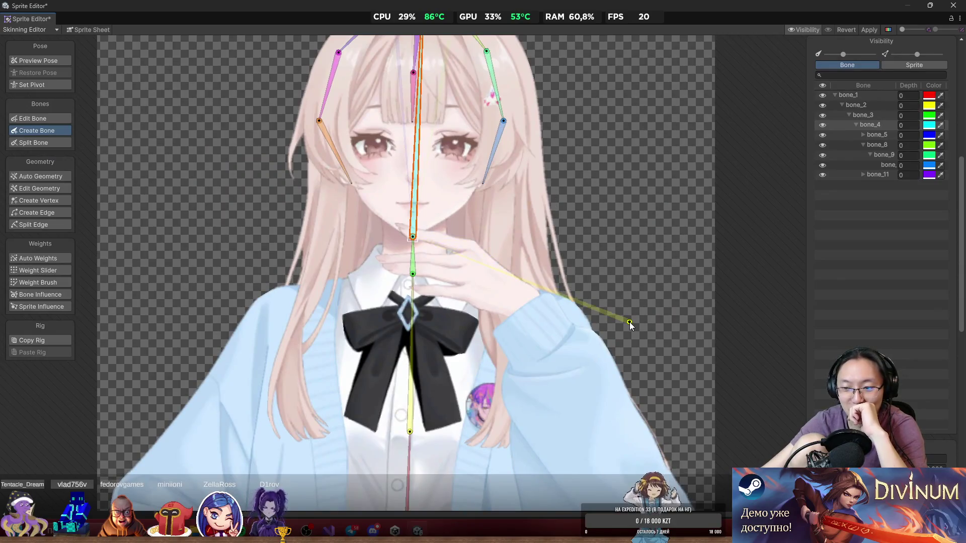
key(alt+Tab)
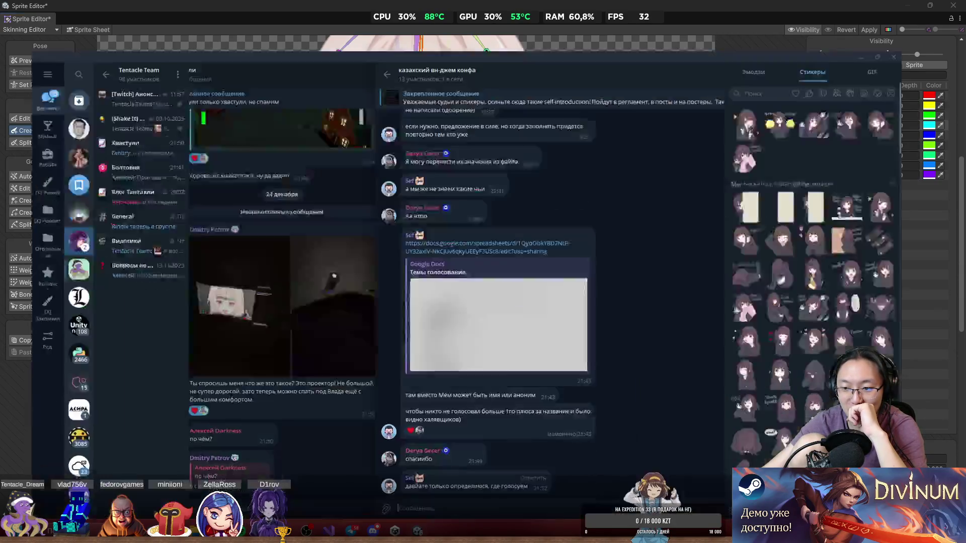
Alt+Tab from Telegram back to Unity's Skinning Editor window.
key(alt+Tab)
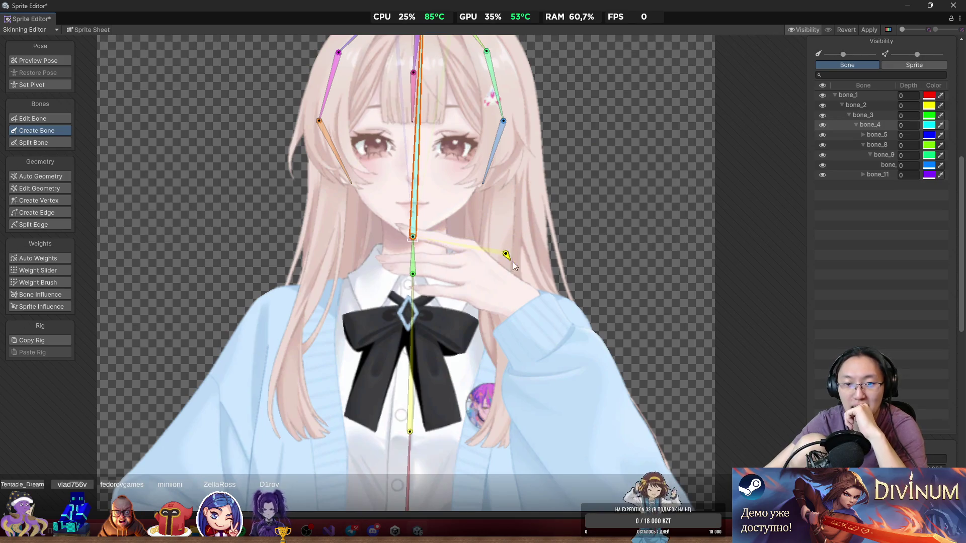
Branch a chain from bone_2 through chest, elbow and wrist to the hand on the hip.
drag(449, 337, 515, 234)
scroll(515, 233, down, 3)
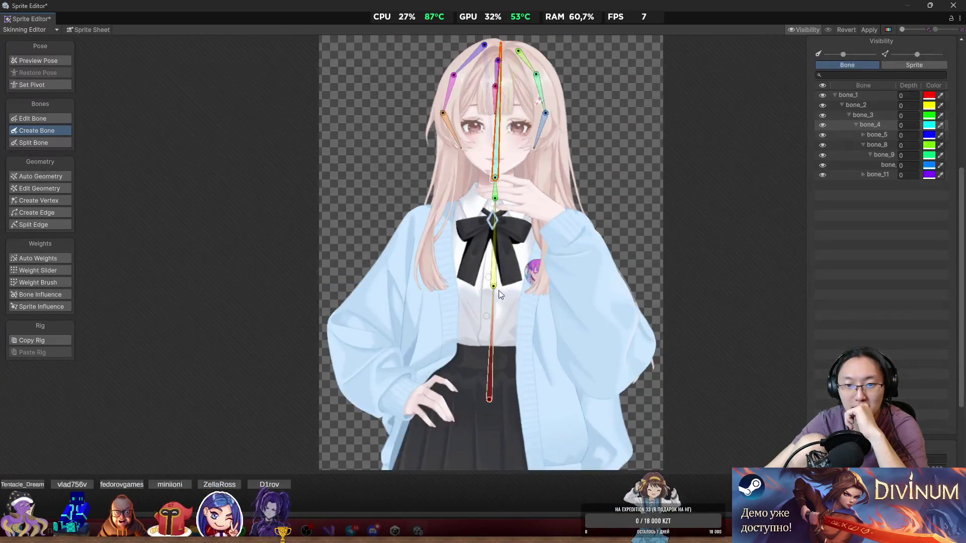
click(495, 283)
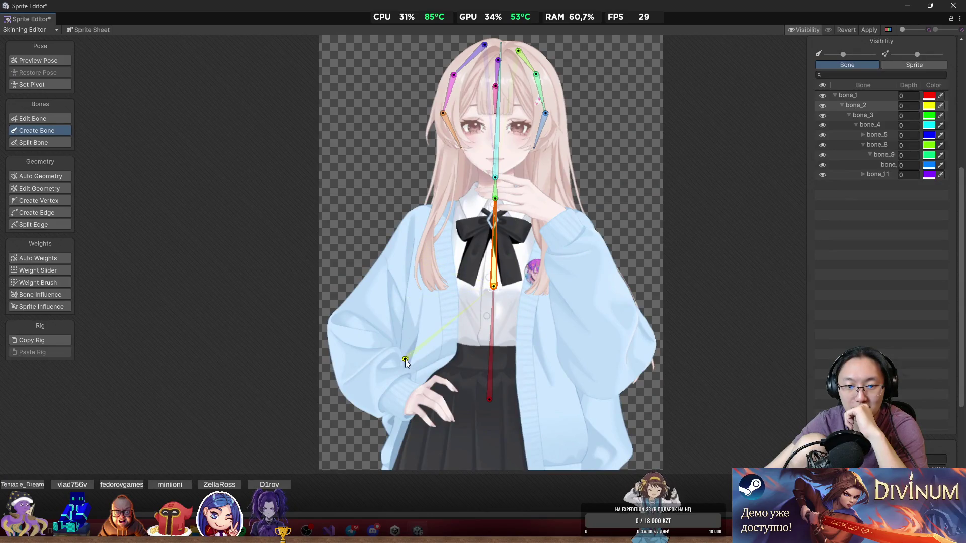
click(412, 241)
click(357, 348)
click(407, 398)
click(442, 416)
Add a bone from the orange bone's tip, then preview poses with the right sleeve selected.
scroll(423, 347, down, 1)
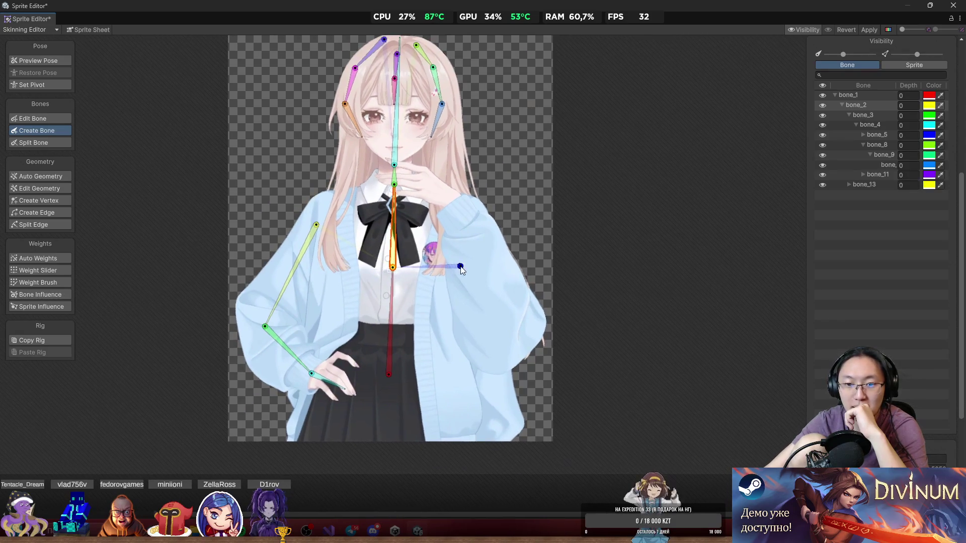
click(392, 267)
scroll(466, 244, up, 1)
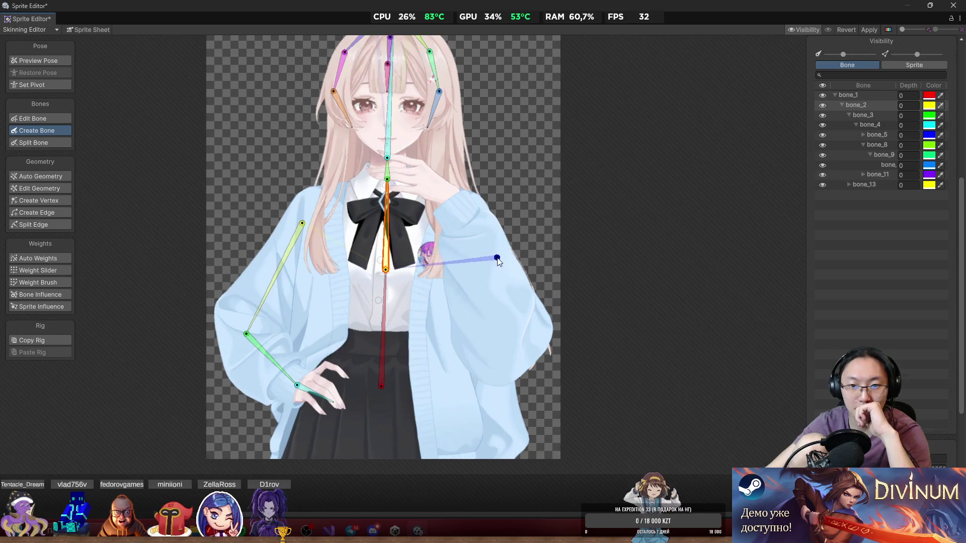
click(521, 364)
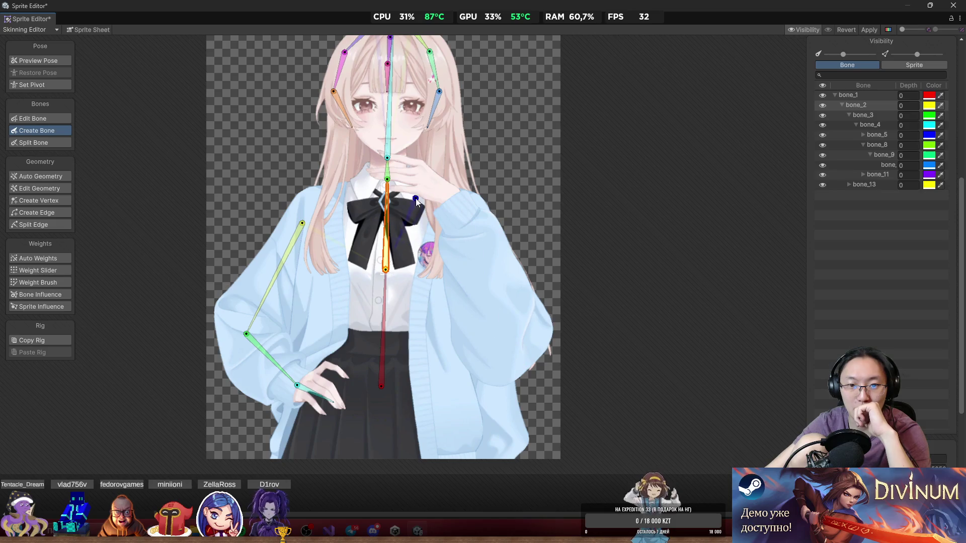
click(41, 60)
click(486, 263)
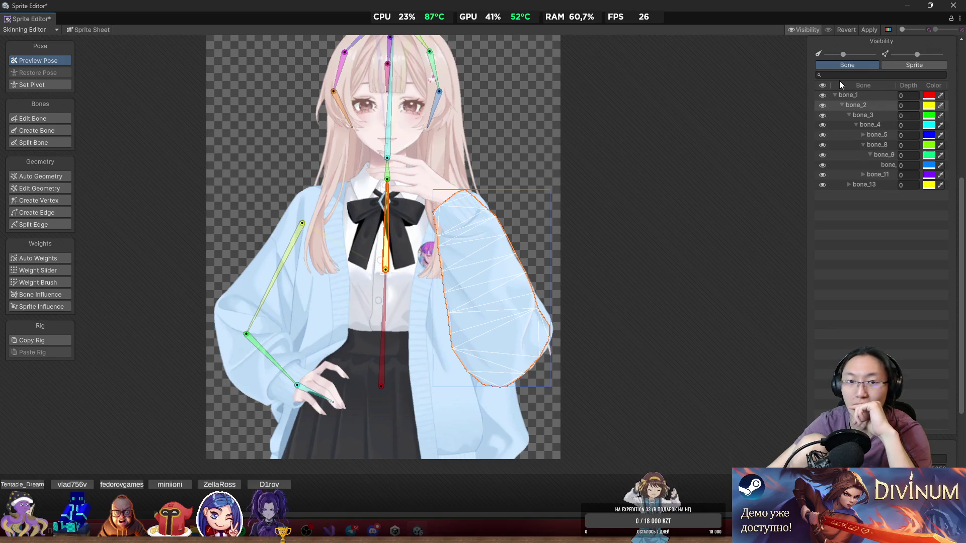
Show the Sprite layer list and toggle HL_common and HR_common_1 visibility to compare.
click(907, 65)
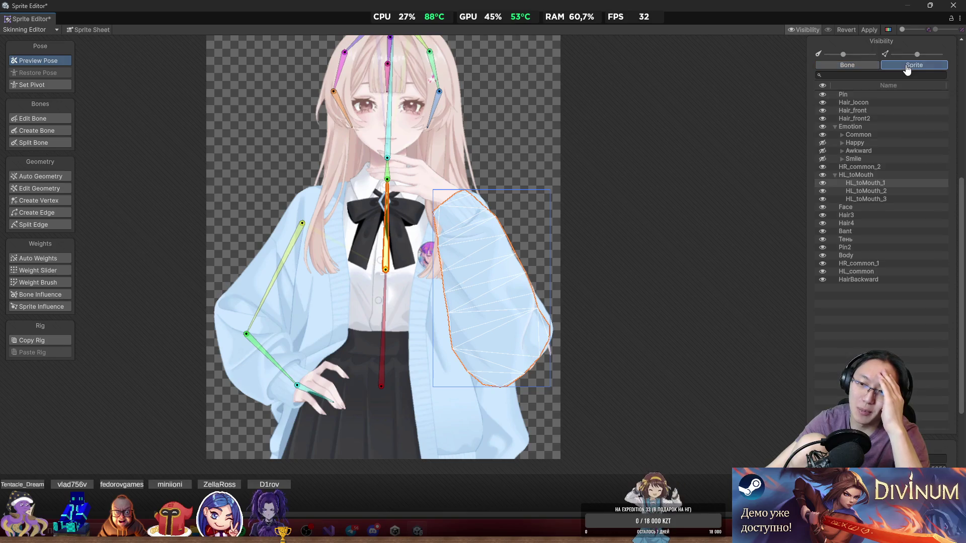
click(823, 272)
click(823, 272)
click(823, 272)
click(823, 272)
click(823, 272)
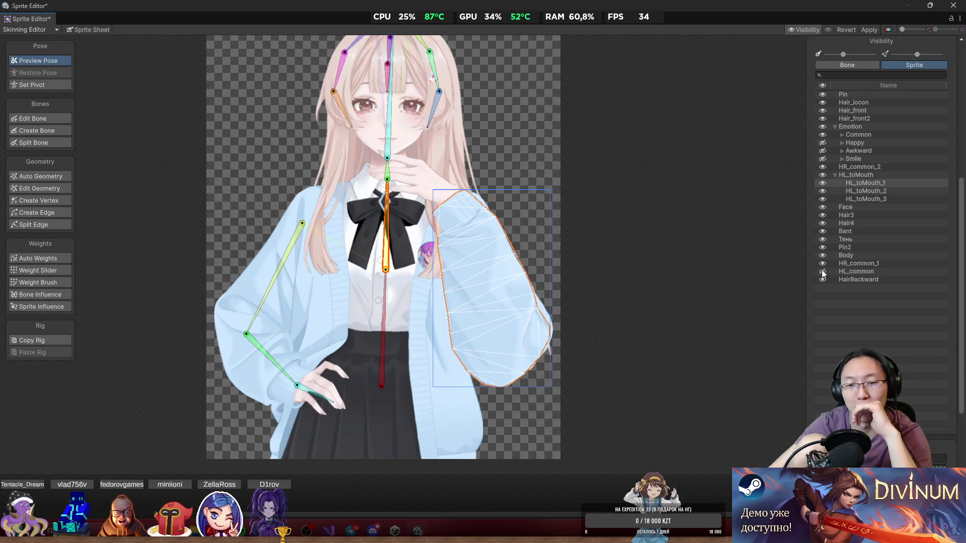
click(823, 265)
click(823, 265)
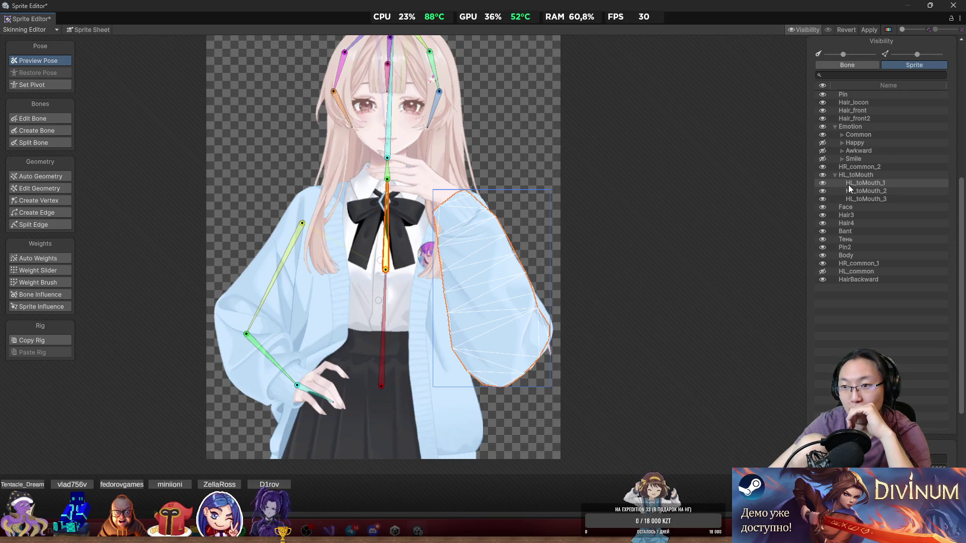
Test-hide HL_toMouth_1 and HL_toMouth_3, then make both visible again.
click(823, 183)
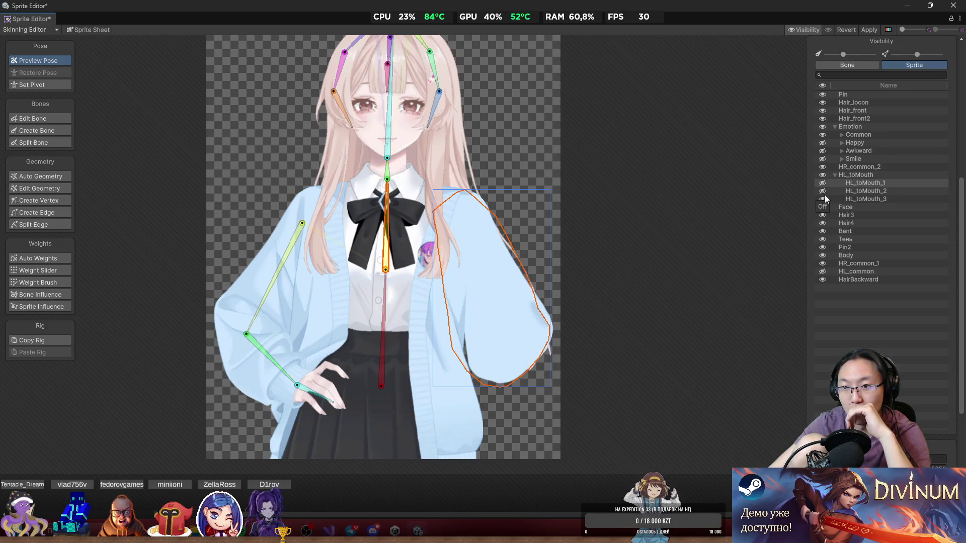
click(823, 199)
click(824, 200)
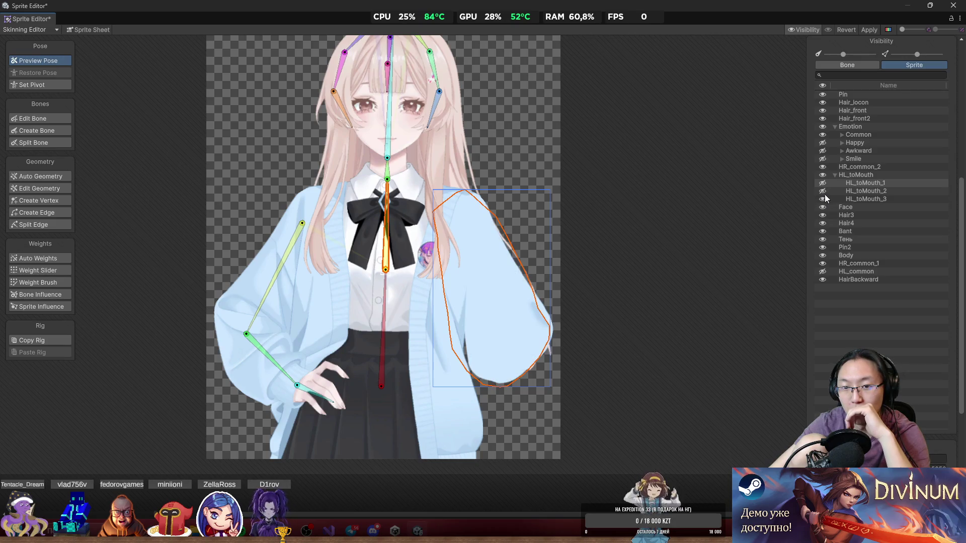
click(824, 184)
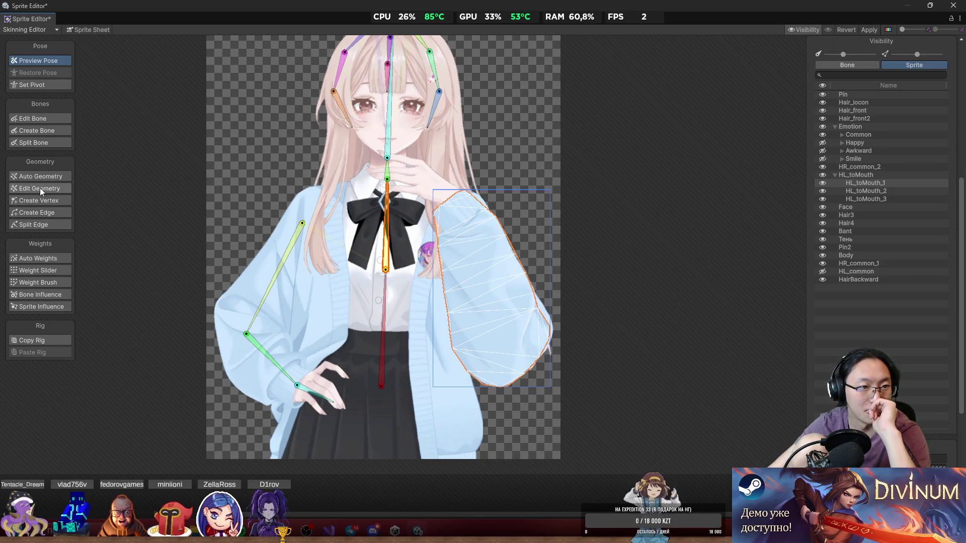
click(46, 131)
Build the raised-arm chain from the sleeve top to the cuff, wrist and hand.
click(466, 214)
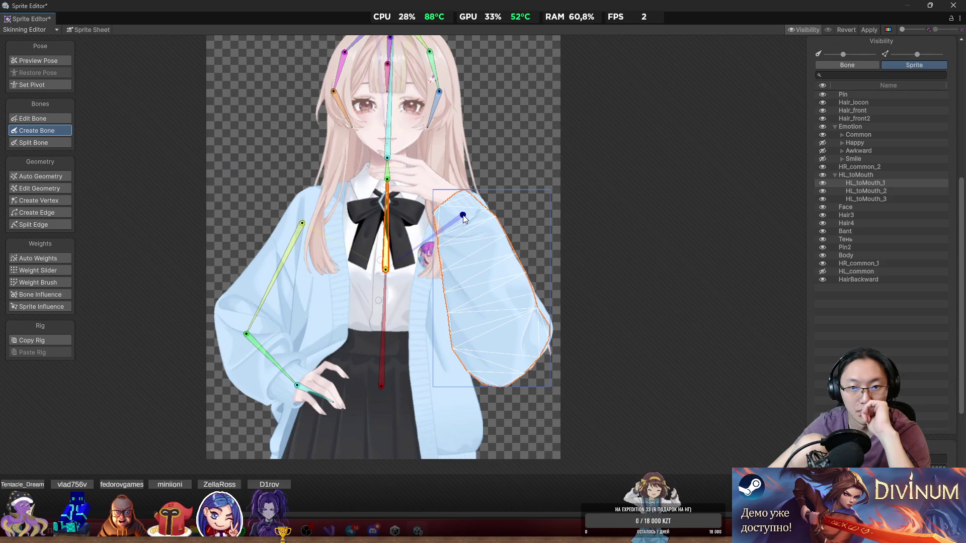
click(521, 368)
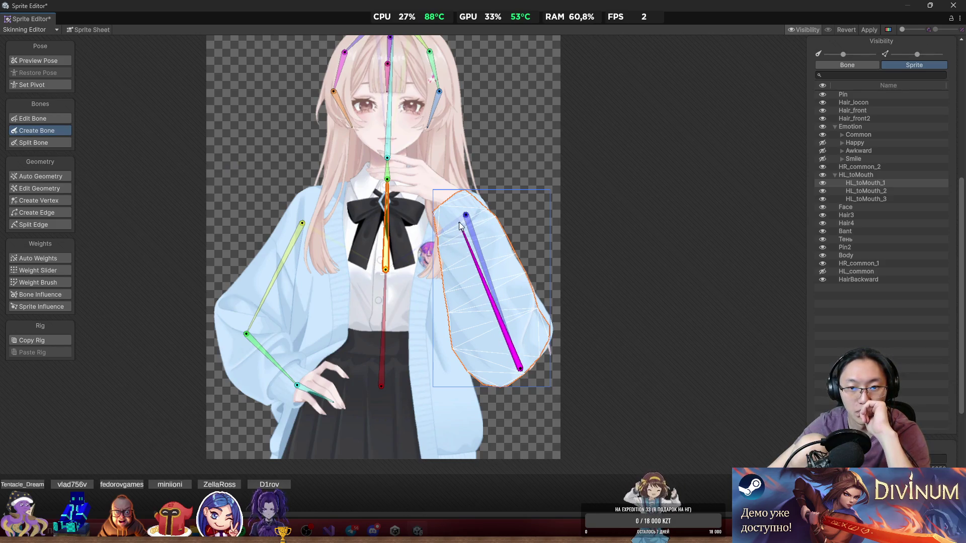
click(449, 198)
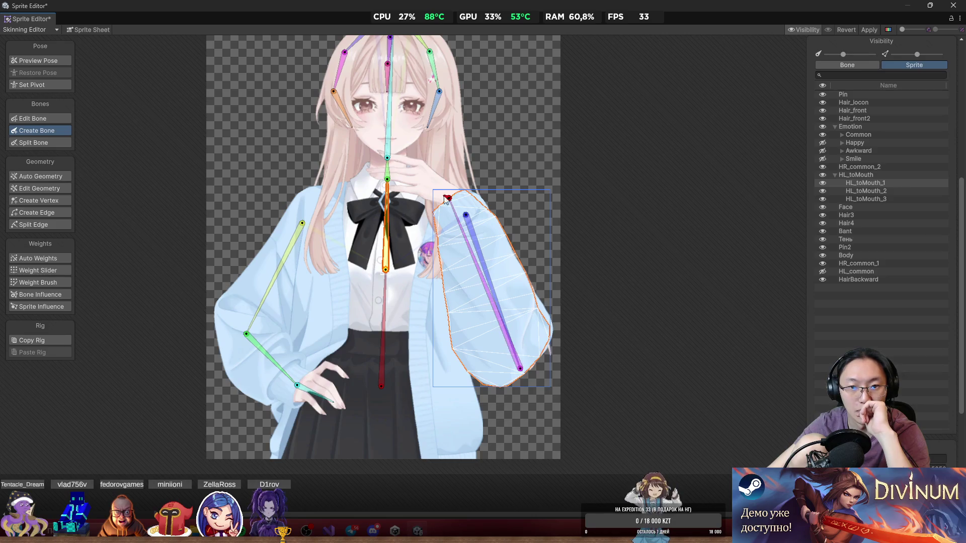
click(416, 178)
scroll(406, 151, up, 3)
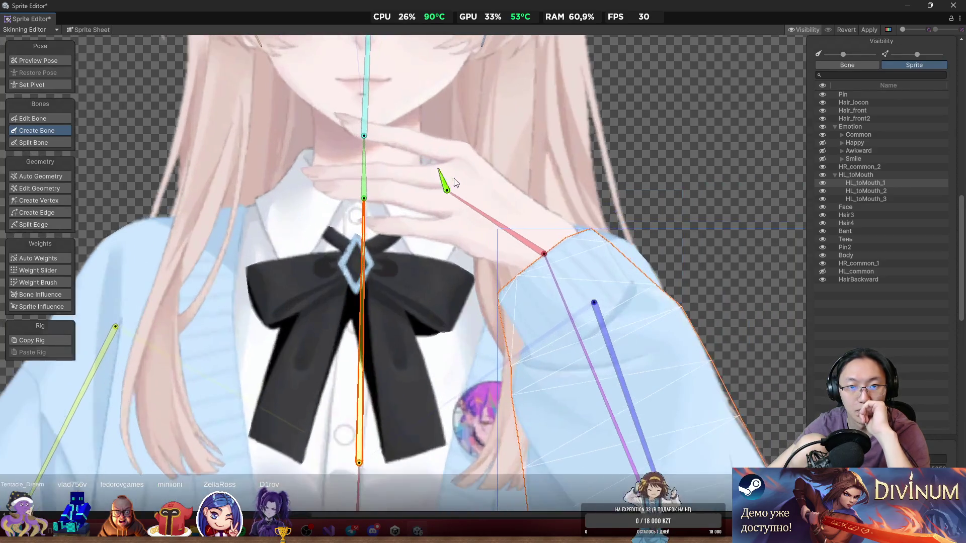
Lay bones along the top and middle fingers, then delete the stray bone near the chin.
click(451, 153)
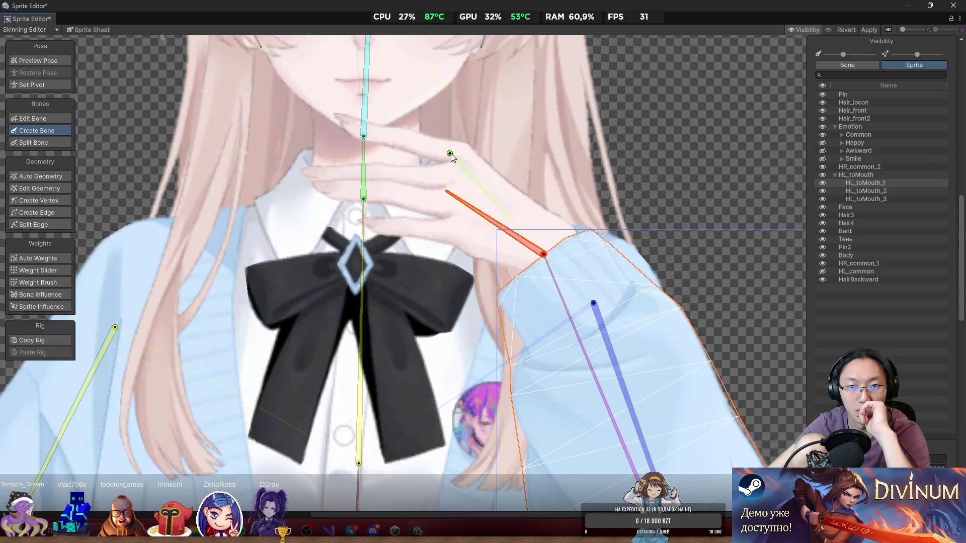
click(347, 129)
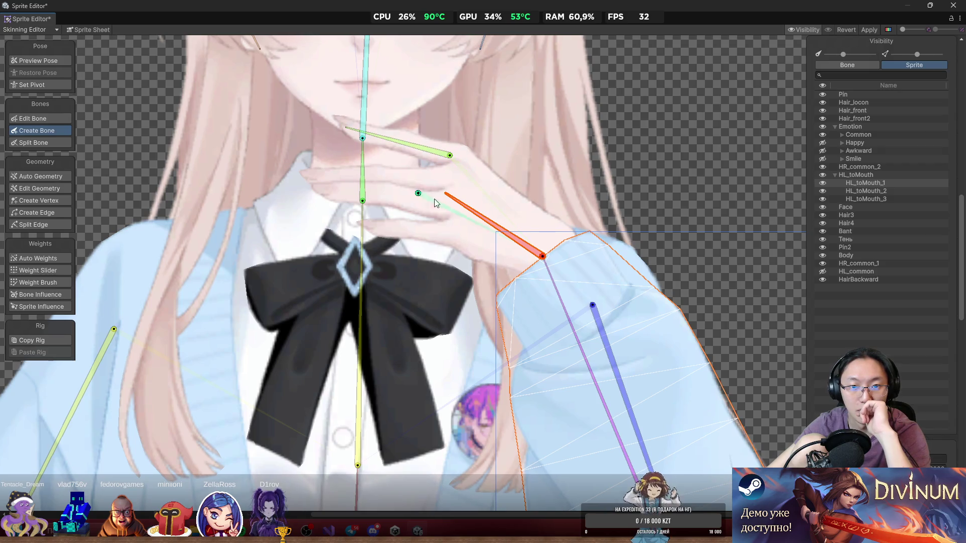
click(368, 230)
click(439, 191)
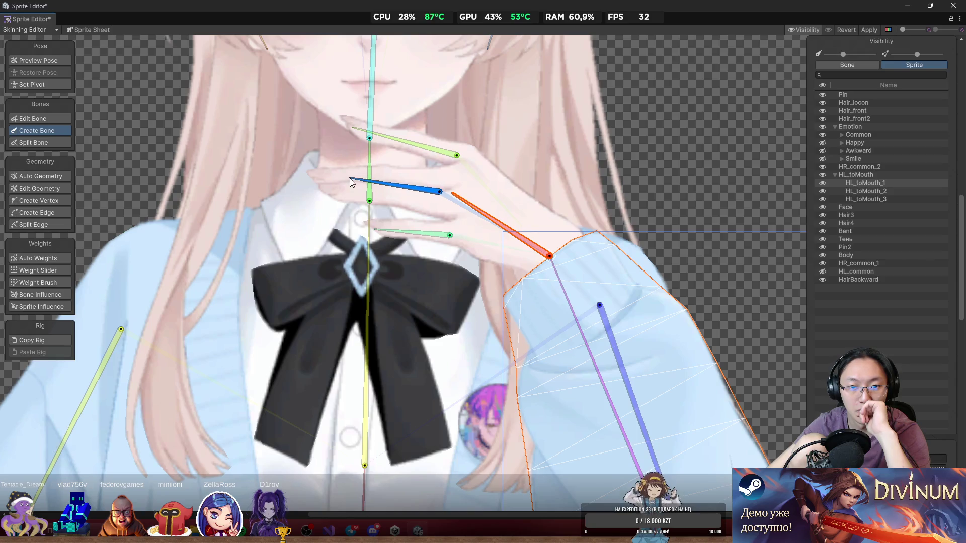
click(379, 184)
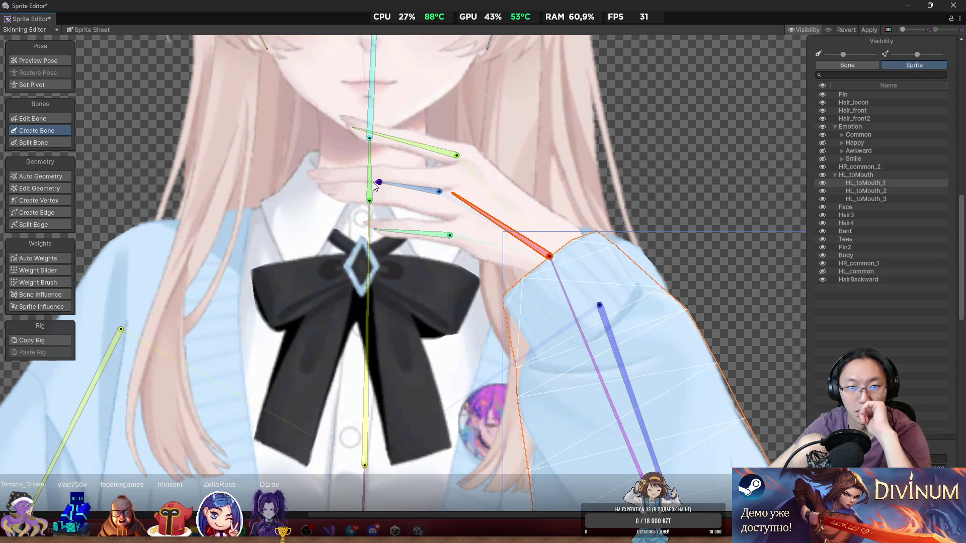
click(322, 181)
key(Escape)
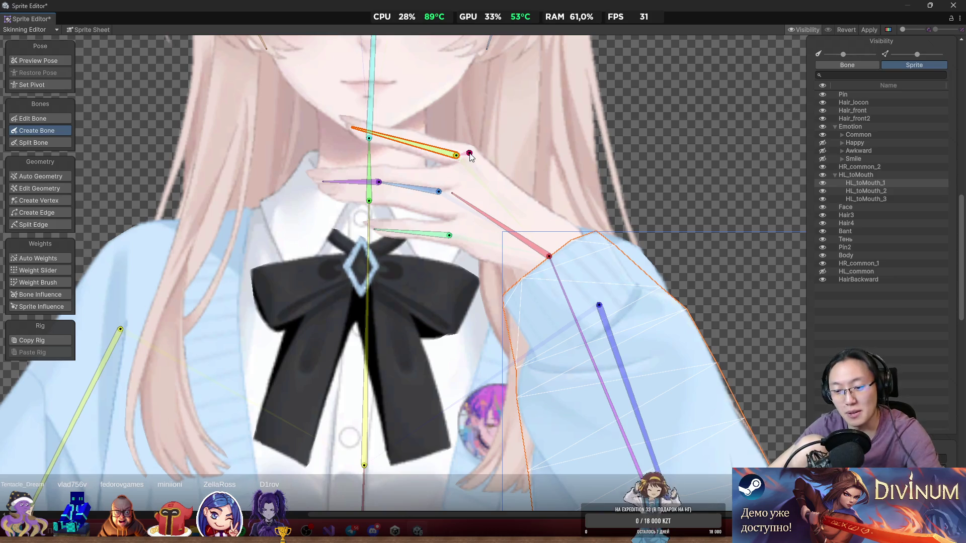
key(Delete)
Chain bones from the wrist along the upper finger, cancelling the leftover pending joint.
click(453, 159)
click(404, 143)
click(348, 130)
key(Escape)
click(422, 172)
key(Escape)
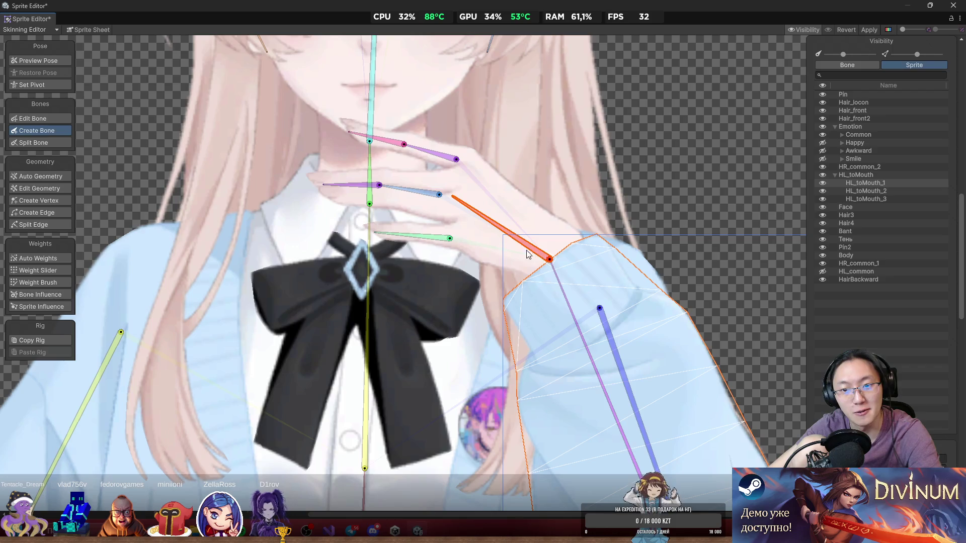
Add bones along the lower finger, its fingertip and the lowest finger.
click(375, 233)
click(450, 237)
click(362, 227)
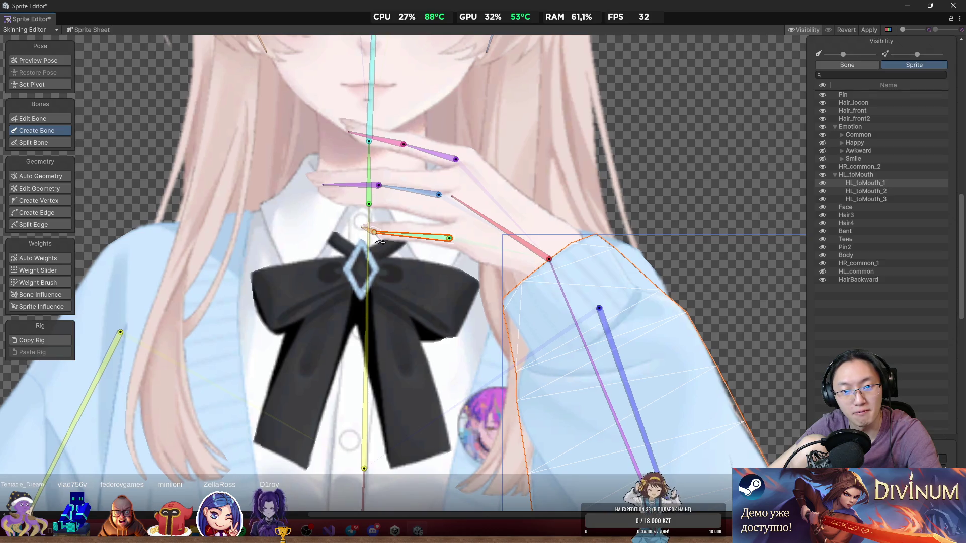
click(414, 232)
click(362, 228)
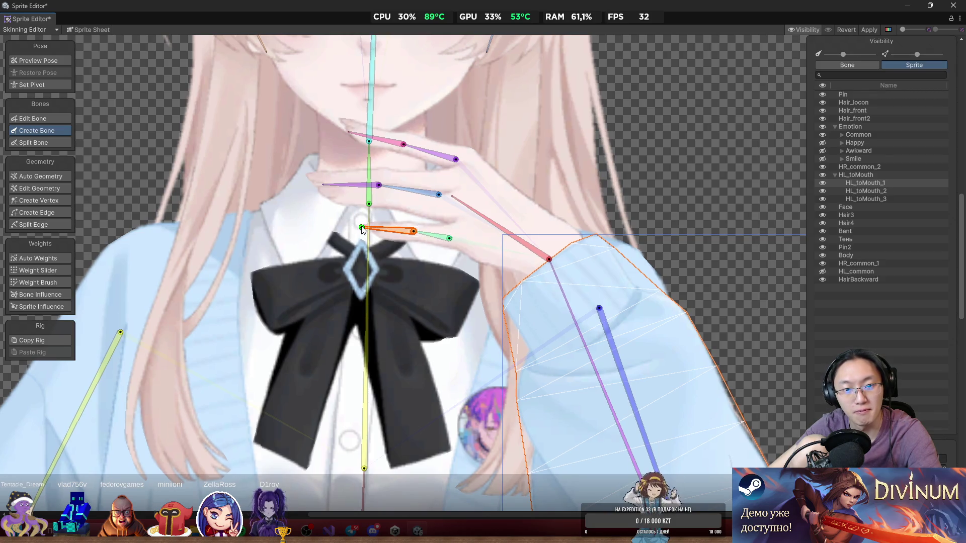
scroll(532, 257, down, 3)
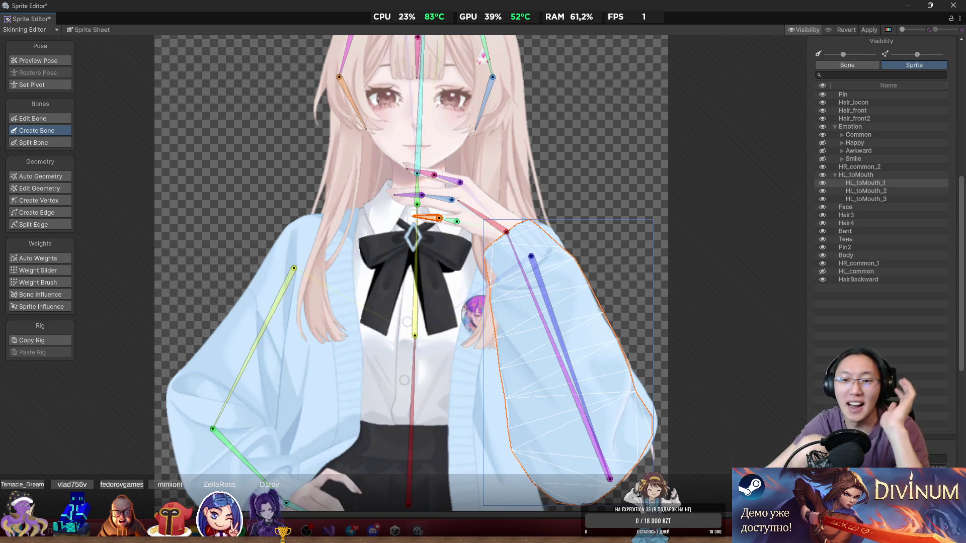
Chain bones from the top of the left hair strand down to its tip.
scroll(540, 253, down, 3)
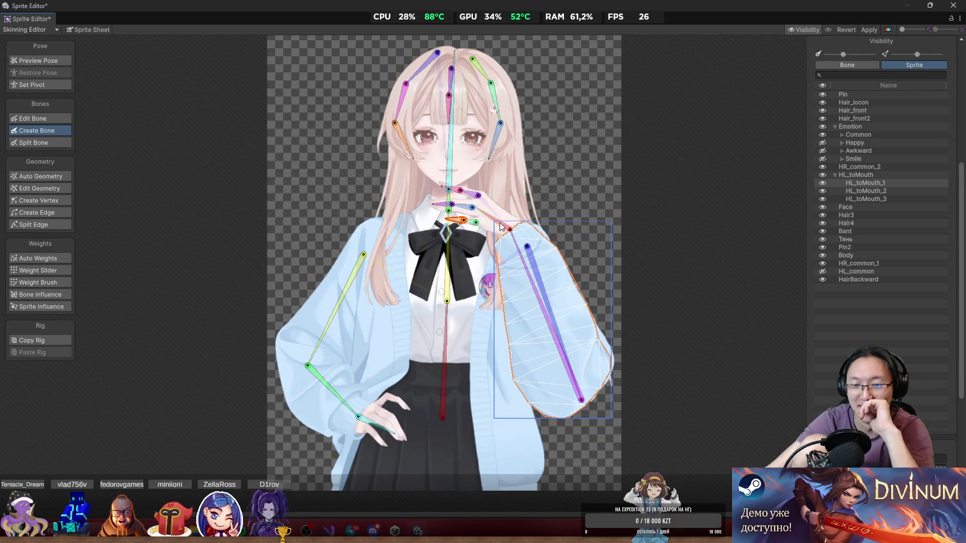
scroll(407, 161, up, 2)
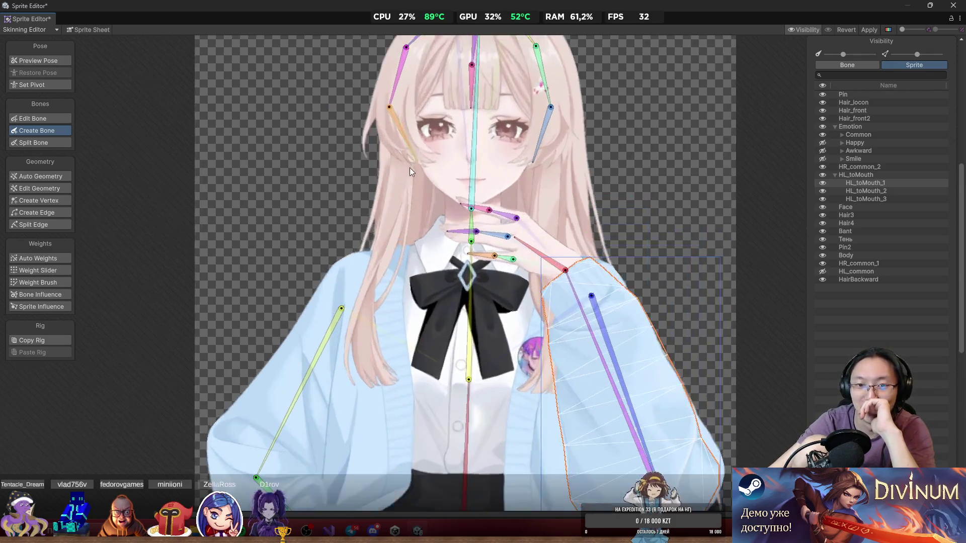
scroll(430, 158, up, 3)
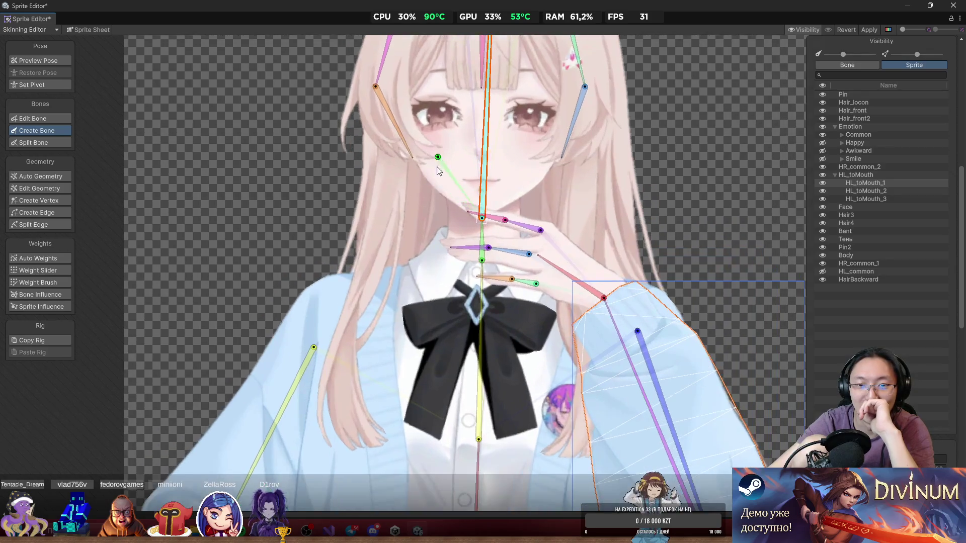
click(417, 152)
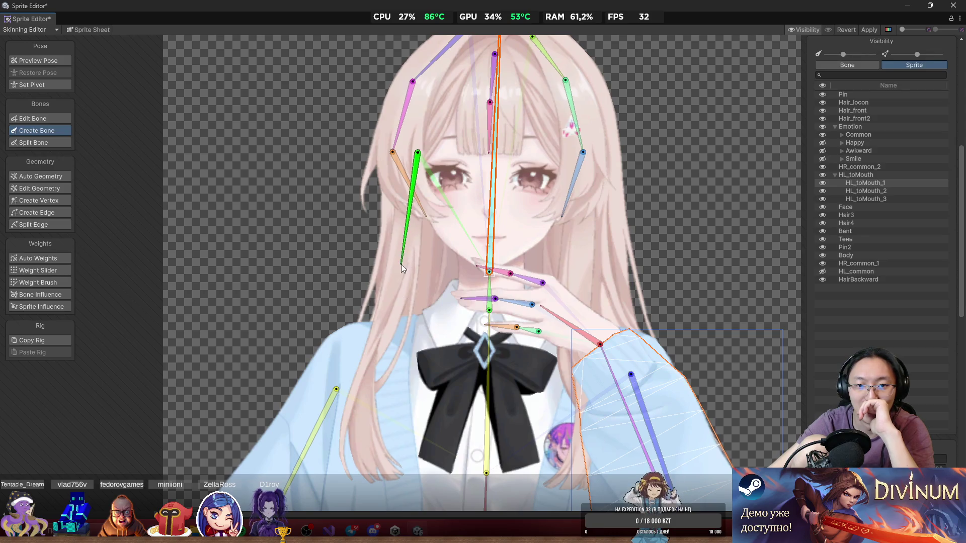
click(400, 300)
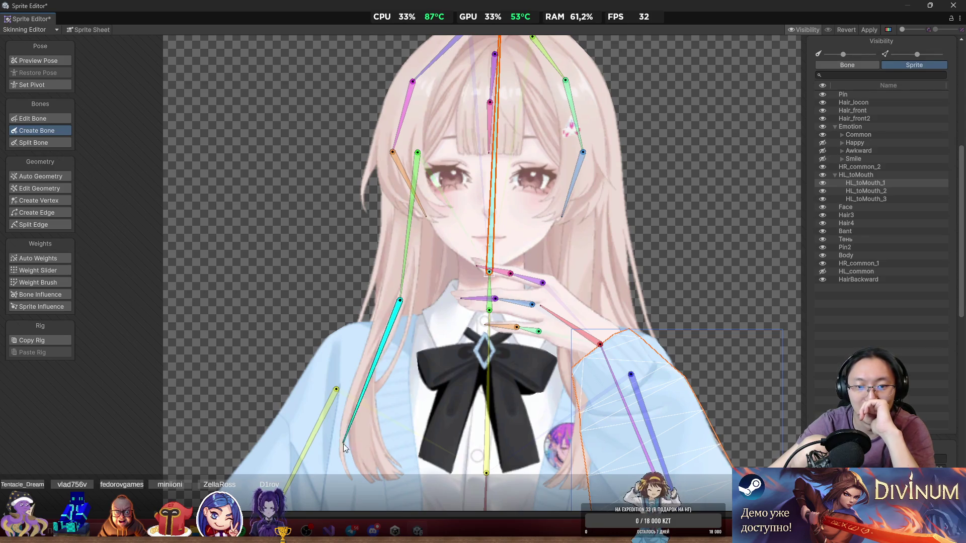
click(364, 384)
click(382, 482)
click(489, 271)
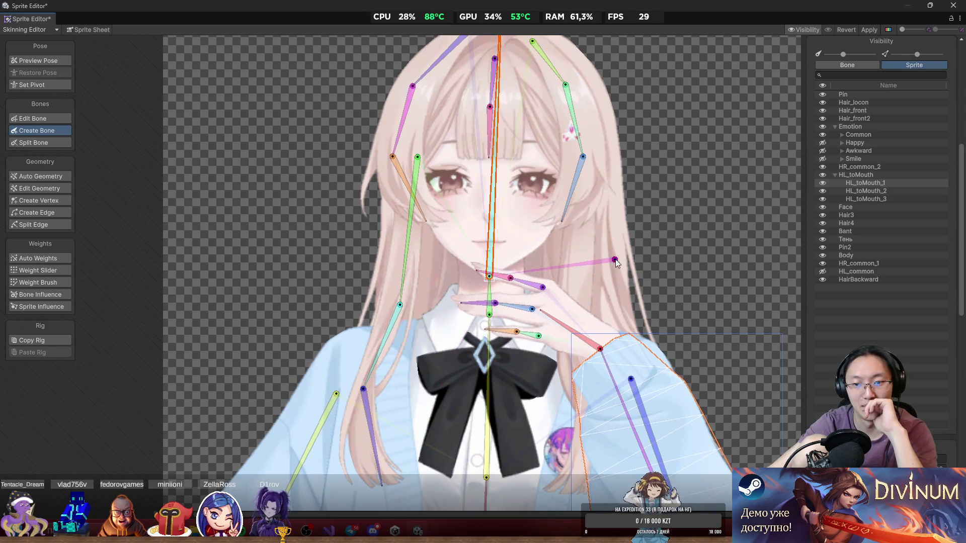
Chain bones from the top of the right hair strand down to its tip.
click(561, 147)
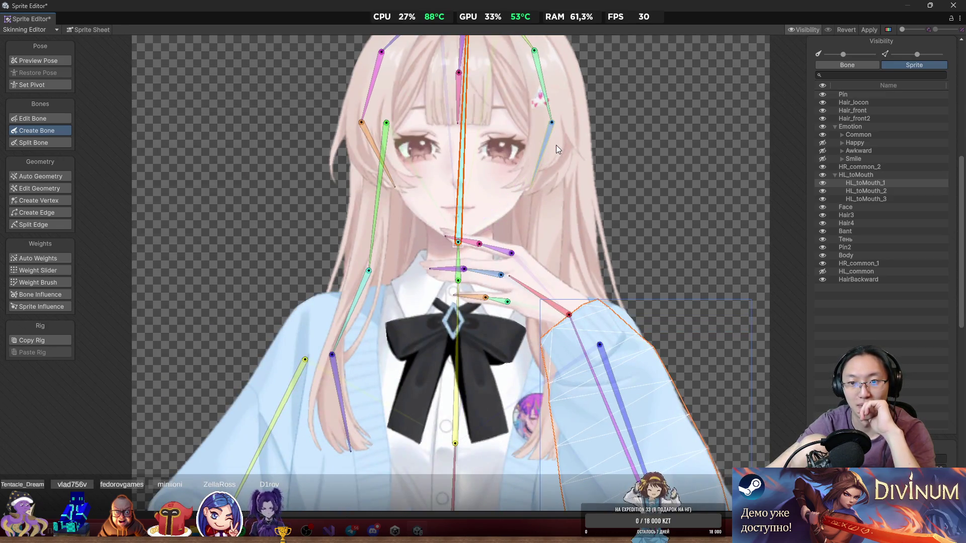
scroll(548, 191, down, 3)
click(544, 200)
click(551, 298)
click(539, 383)
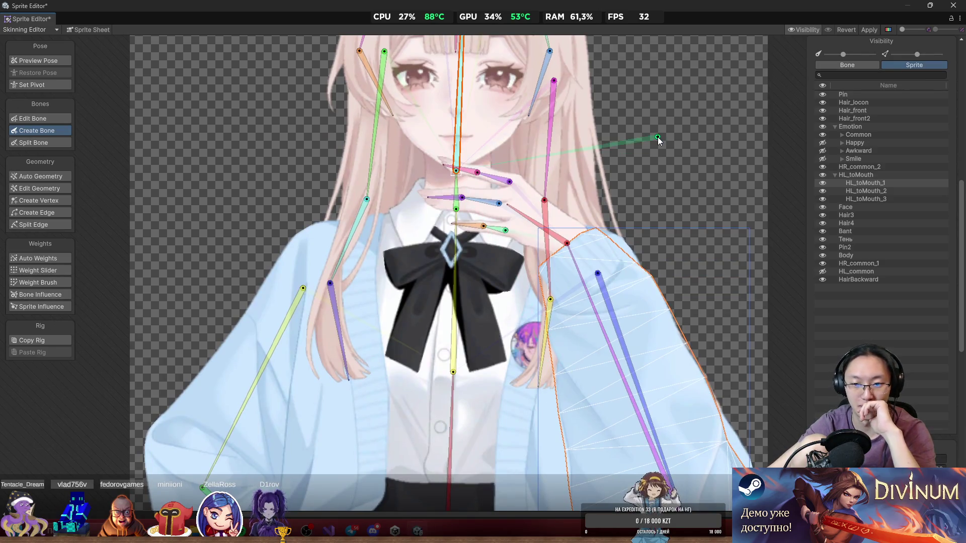
scroll(646, 227, down, 3)
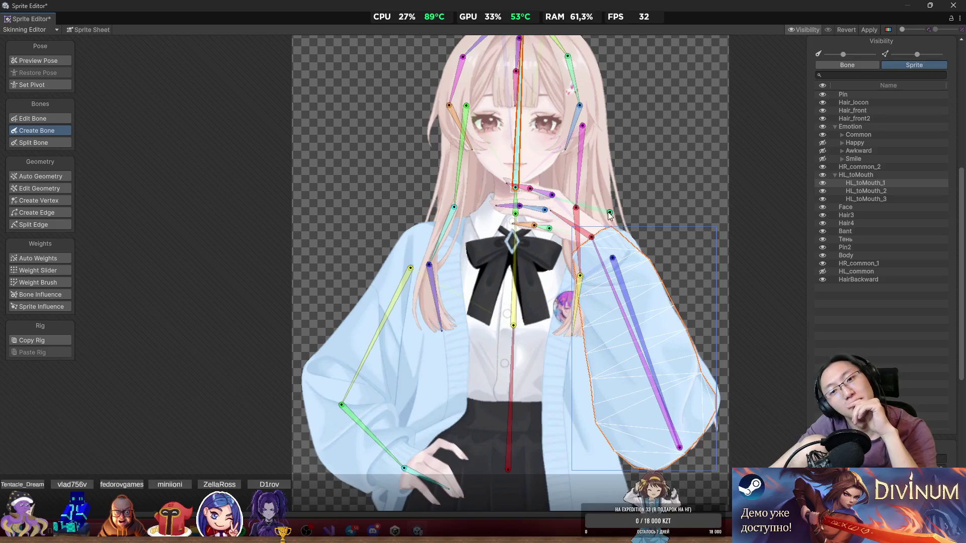
scroll(622, 219, up, 2)
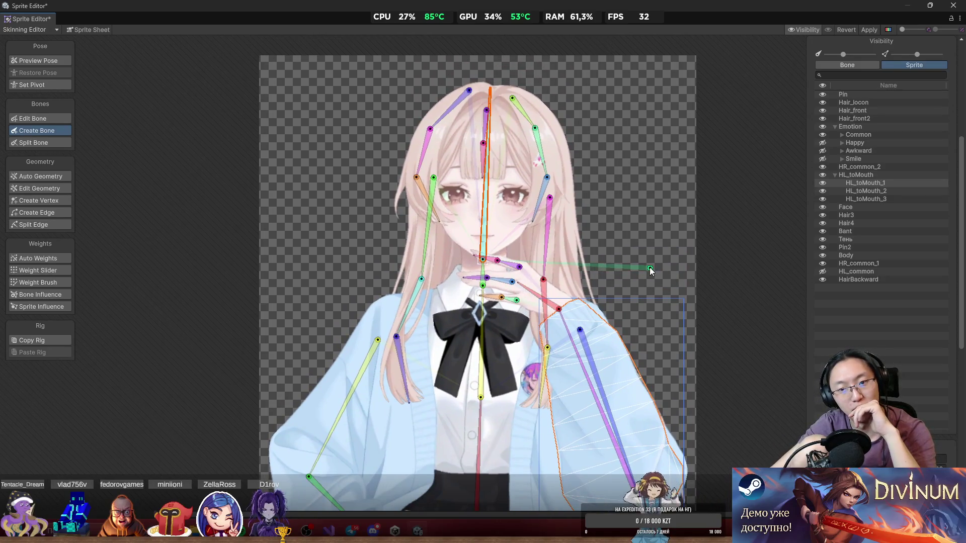
scroll(533, 274, right, 3)
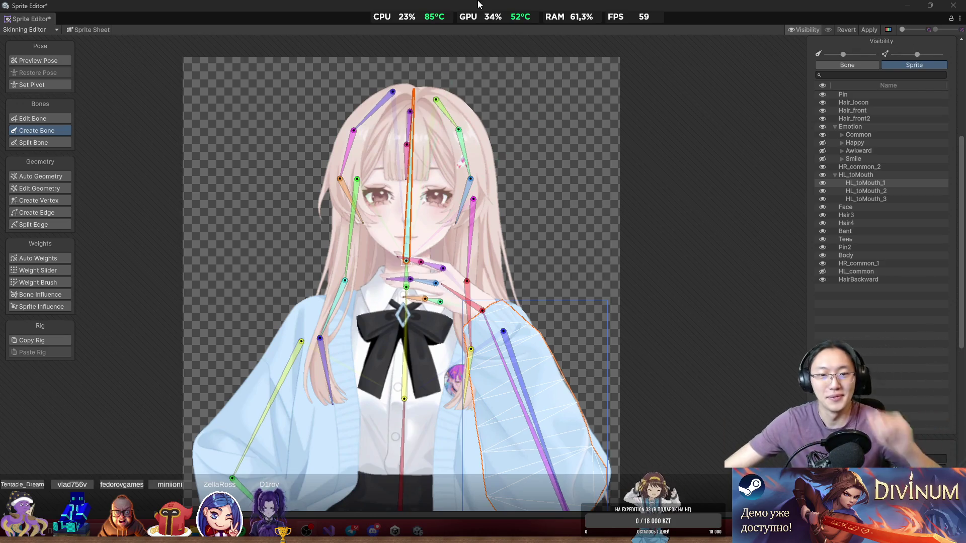
mouse_move(528, 317)
mouse_down()
mouse_move(598, 264)
mouse_move(641, 199)
mouse_up()
drag(664, 247, 617, 231)
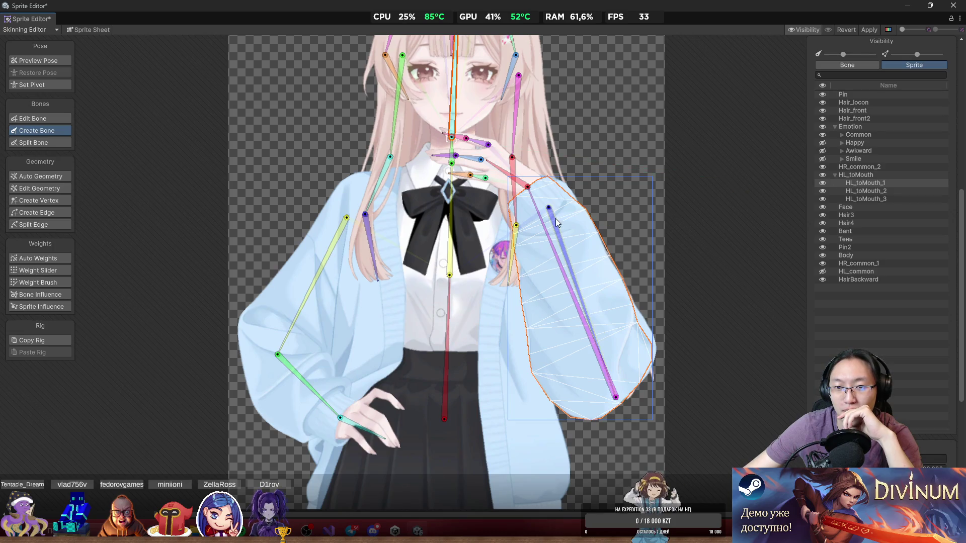
Hide the HL_toMouth sleeve layers, stop bone creation and select the Body sprite.
click(824, 175)
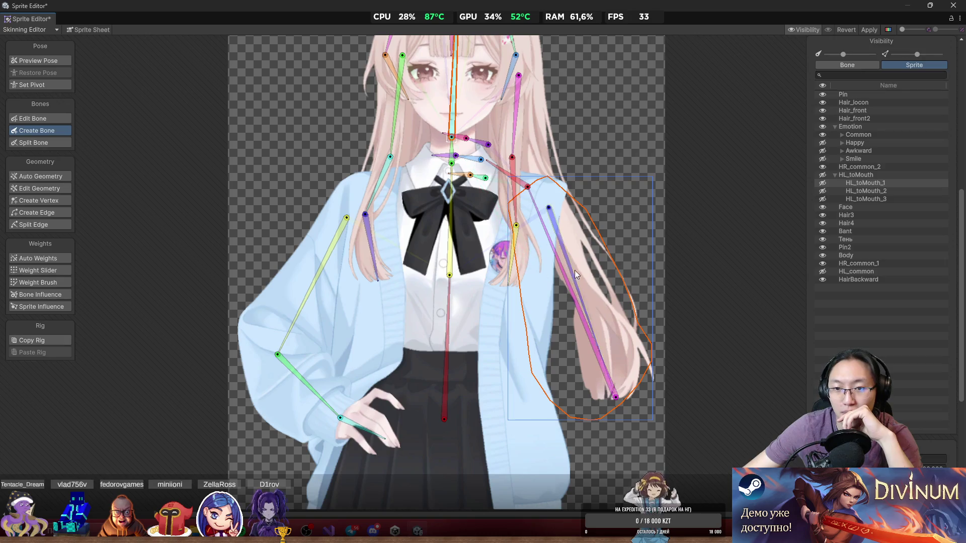
scroll(596, 216, up, 2)
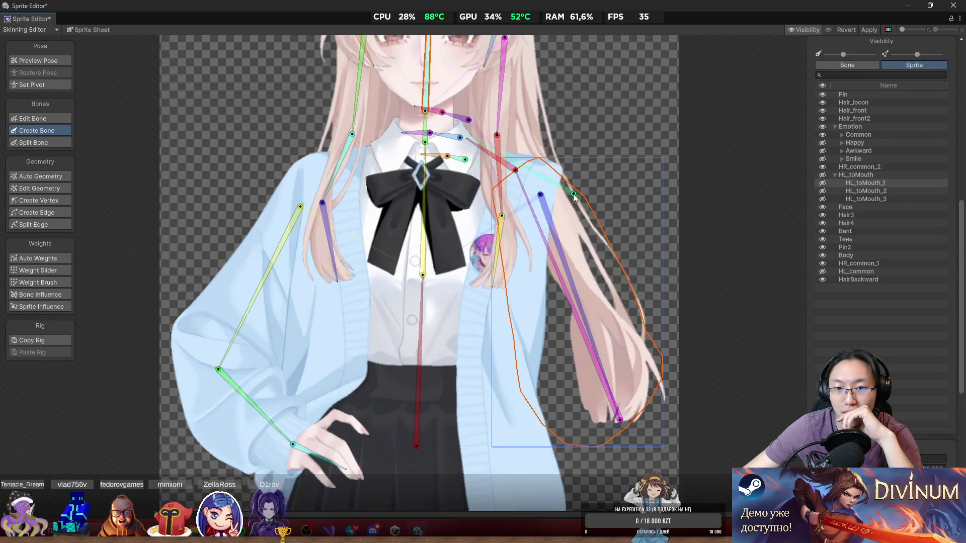
scroll(557, 201, down, 3)
scroll(557, 202, up, 3)
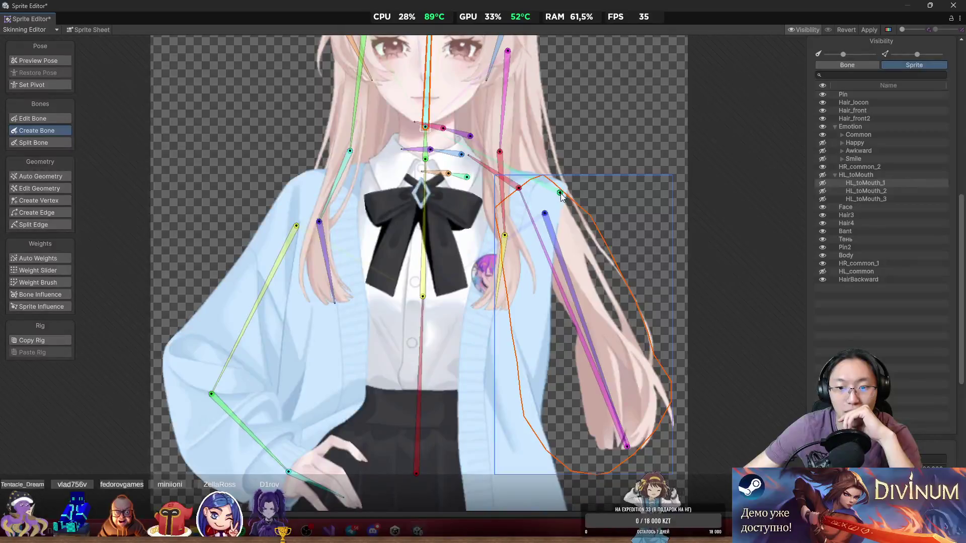
key(shift+q)
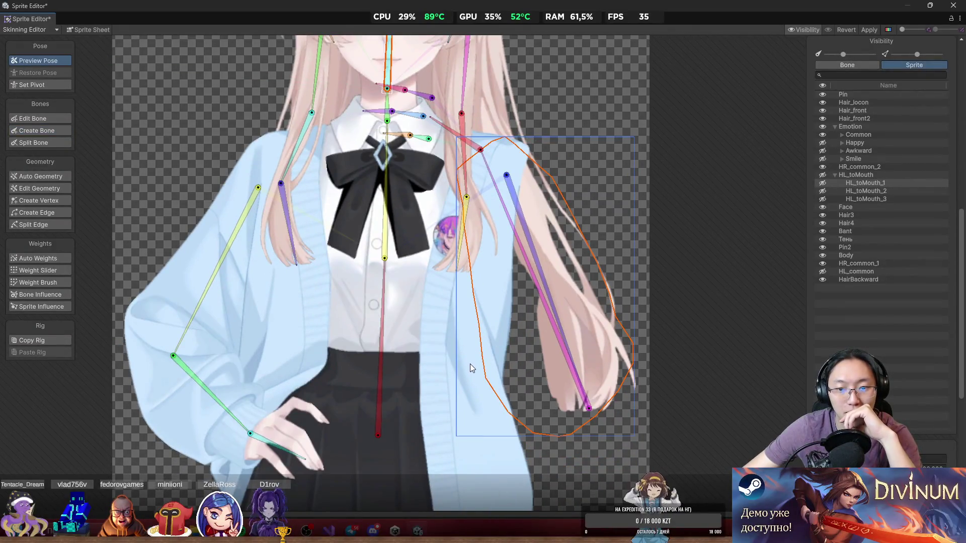
click(471, 366)
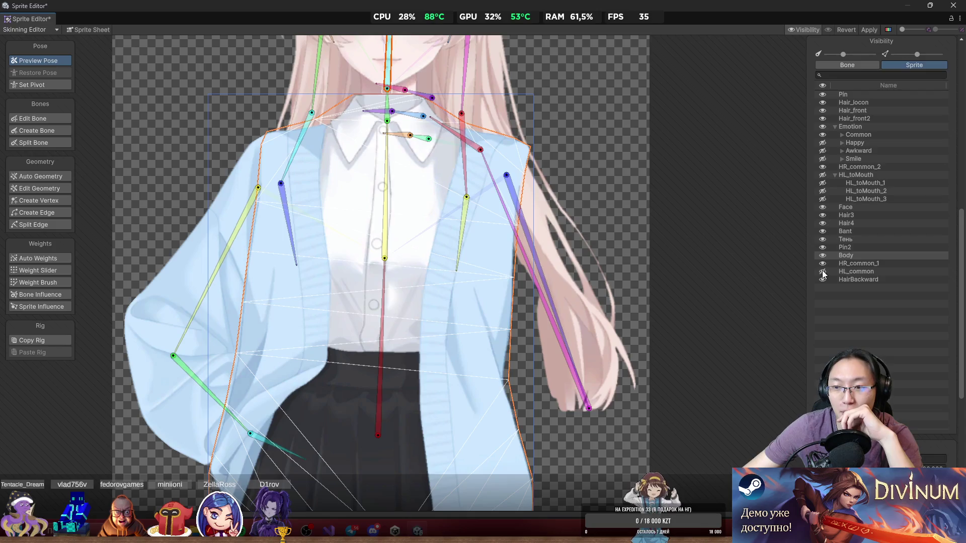
scroll(279, 192, down, 3)
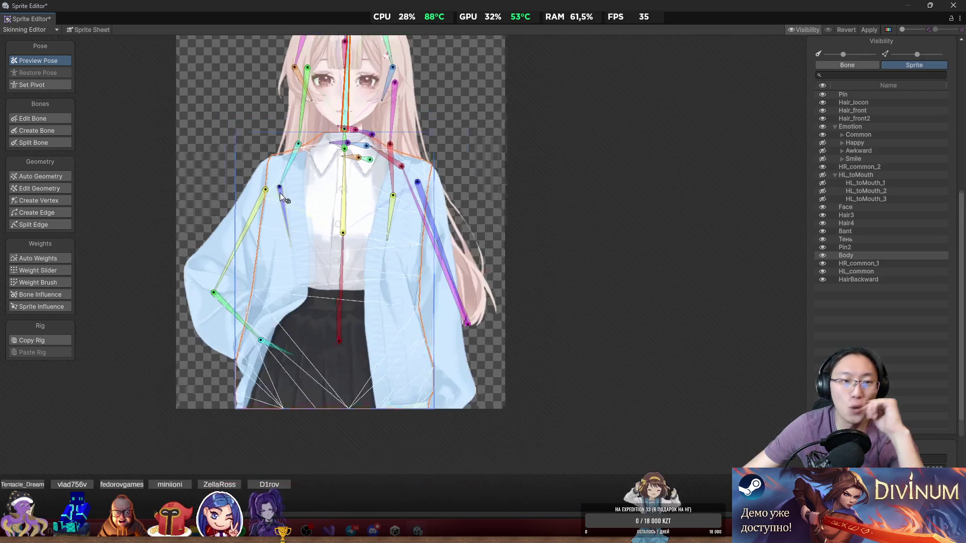
Place bones from the spine tip down the cardigan's right front edge, ending the chain.
click(47, 130)
click(343, 232)
scroll(465, 223, up, 2)
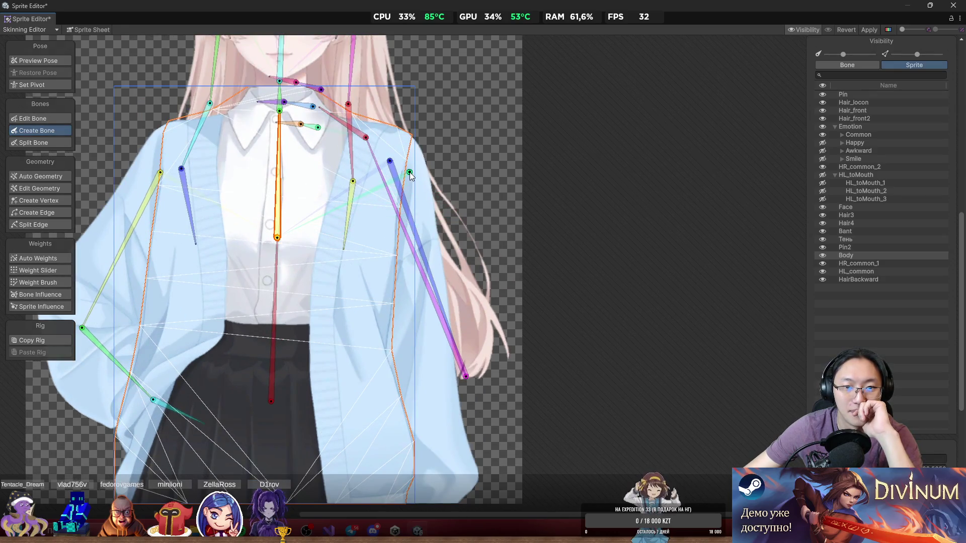
click(412, 178)
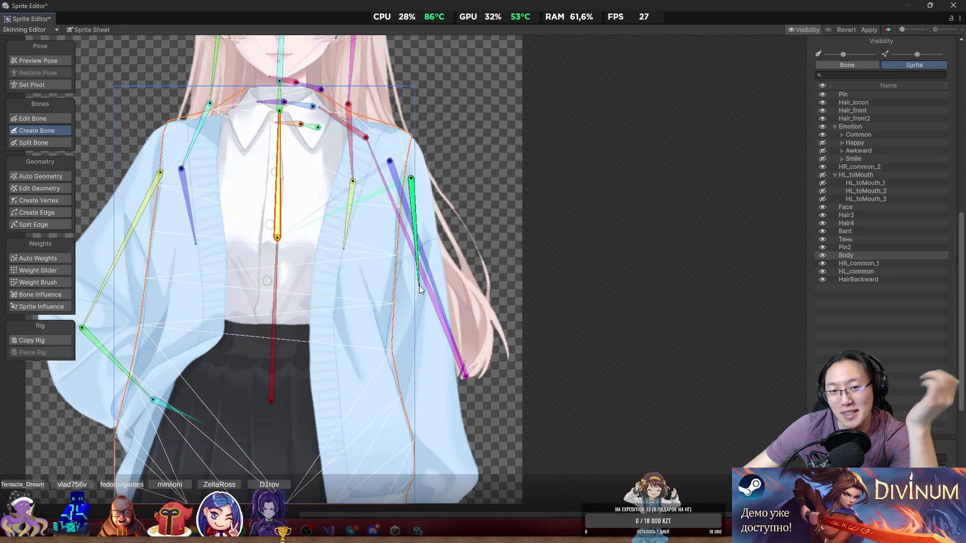
click(421, 355)
drag(440, 502, 452, 346)
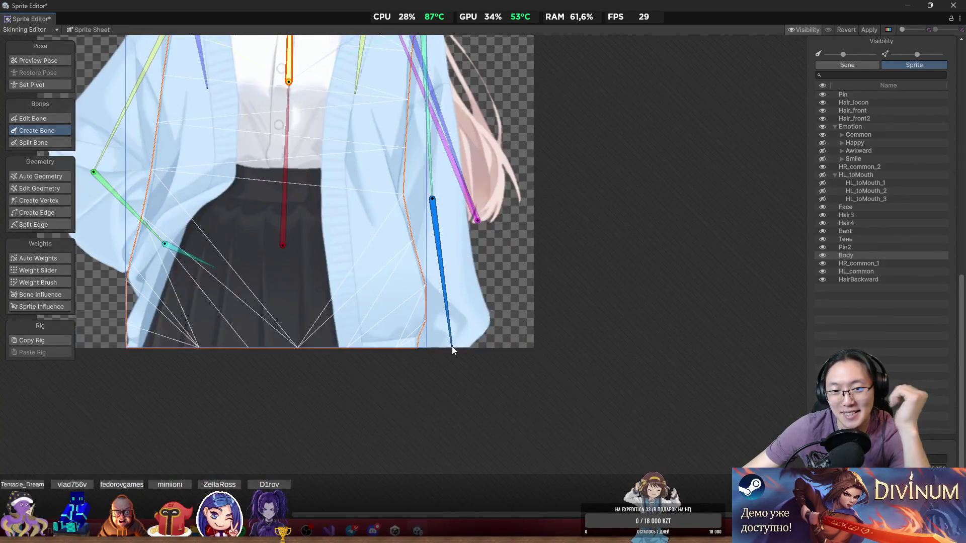
right_click(449, 244)
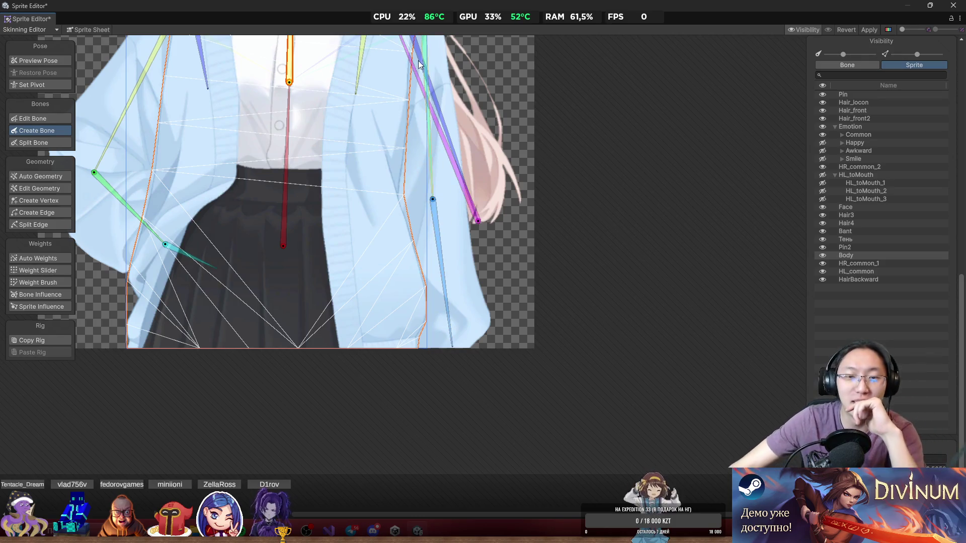
Preview the pose and deselect the Body sprite to reveal the bow beneath the bones.
scroll(512, 231, down, 3)
mouse_move(548, 188)
mouse_down()
mouse_move(539, 208)
mouse_move(527, 207)
mouse_move(555, 217)
mouse_up()
scroll(527, 206, up, 2)
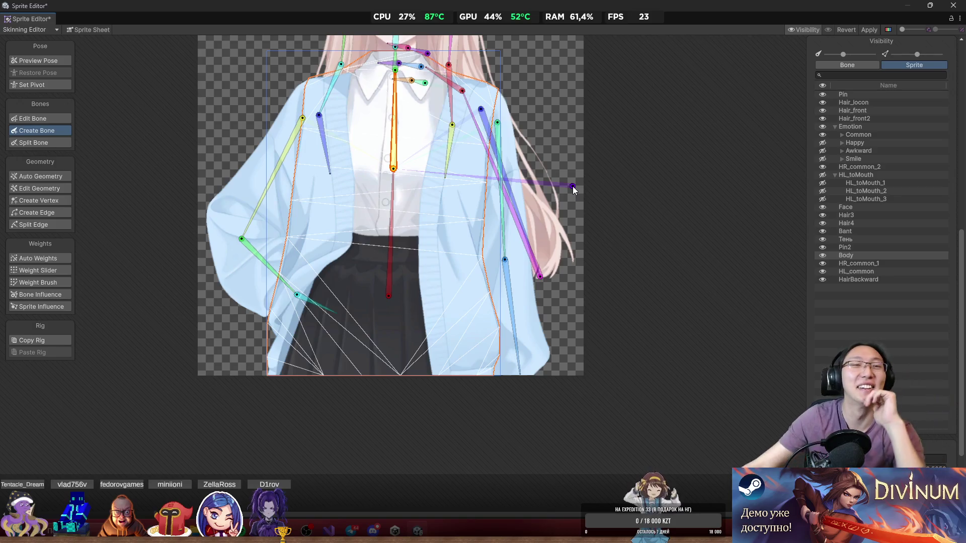
scroll(627, 233, up, 2)
drag(628, 233, 679, 243)
scroll(679, 246, down, 3)
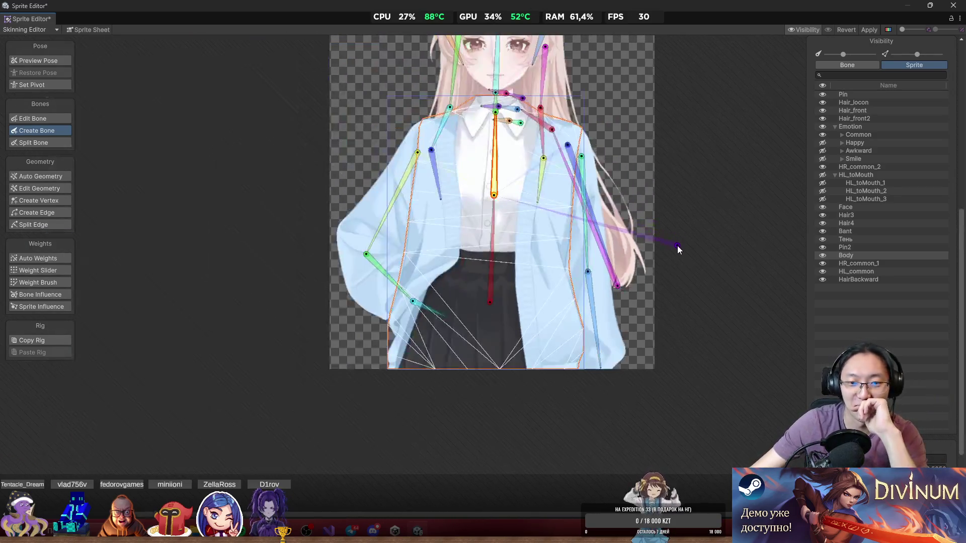
click(53, 63)
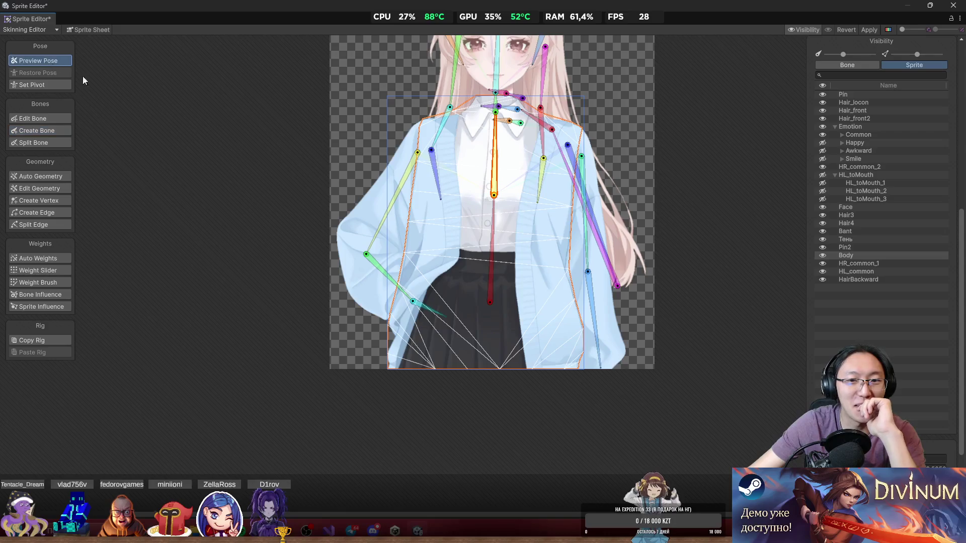
scroll(574, 286, up, 2)
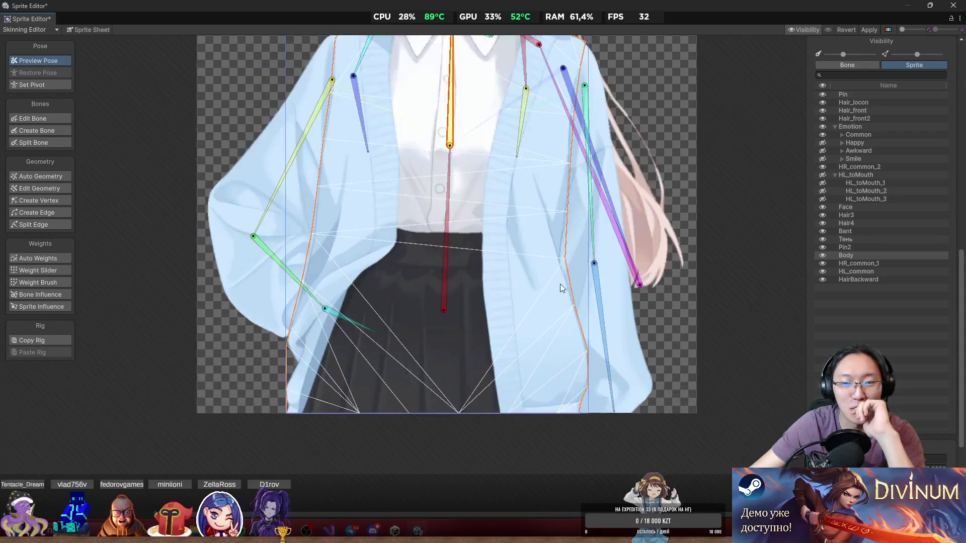
drag(562, 279, 555, 346)
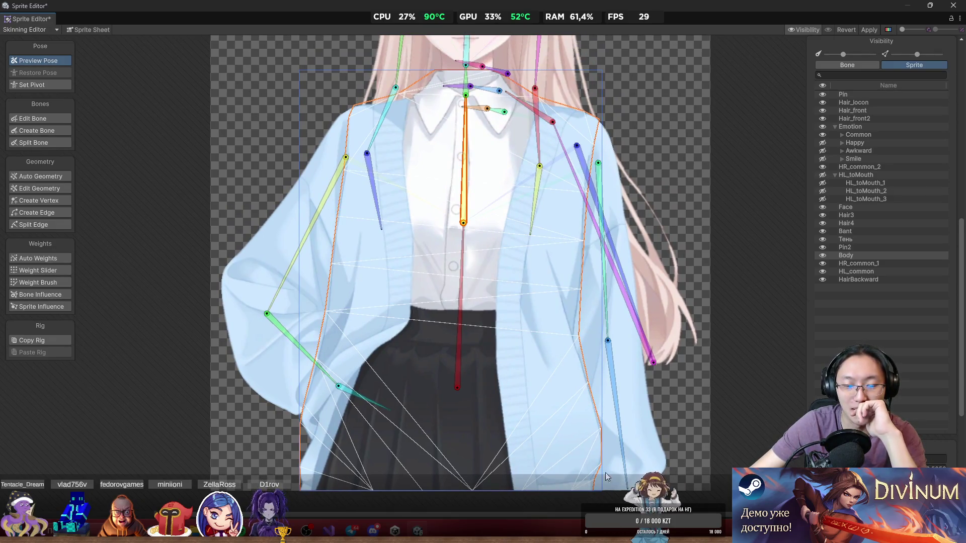
scroll(536, 279, down, 2)
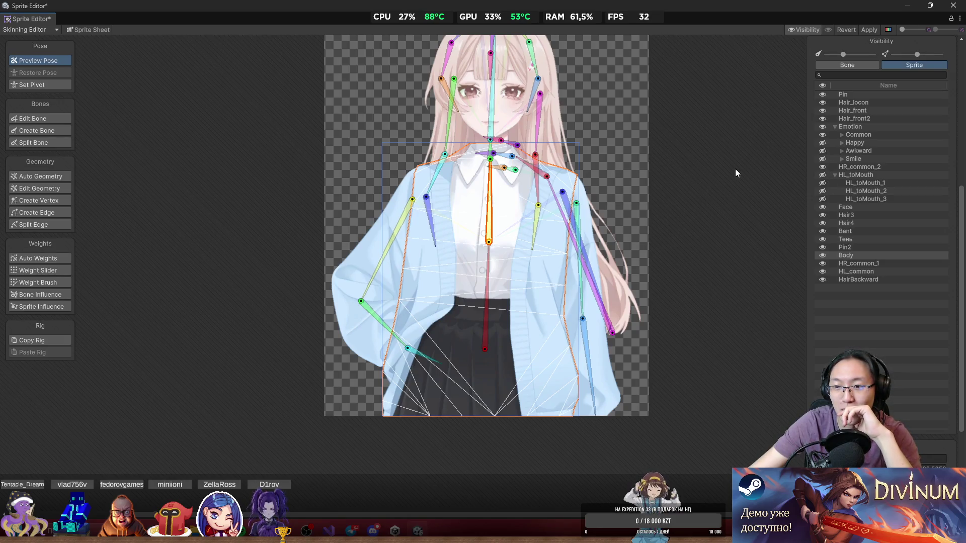
click(689, 132)
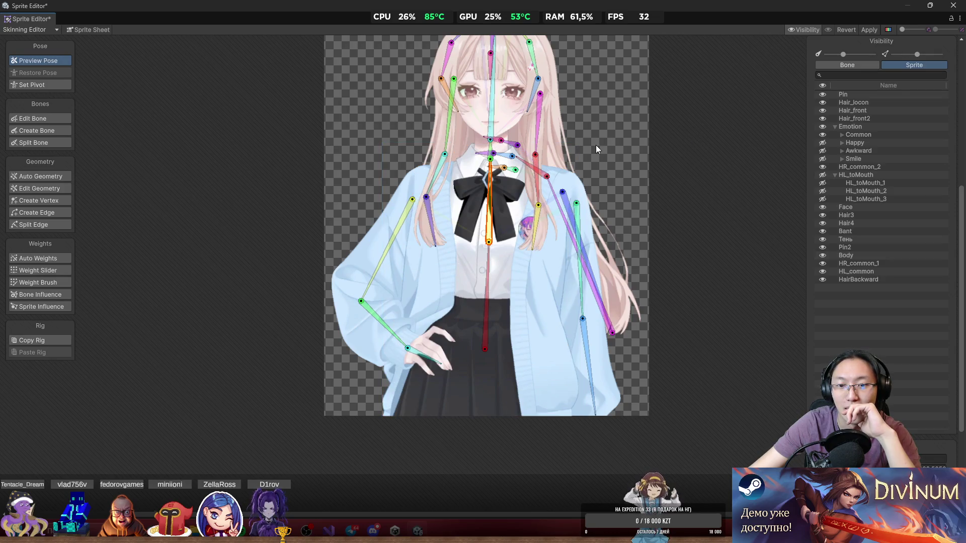
Zoom in toward the bow and return to the Create Bone tool, leaving the Body sprite deselected.
scroll(596, 145, up, 1)
click(517, 324)
click(640, 168)
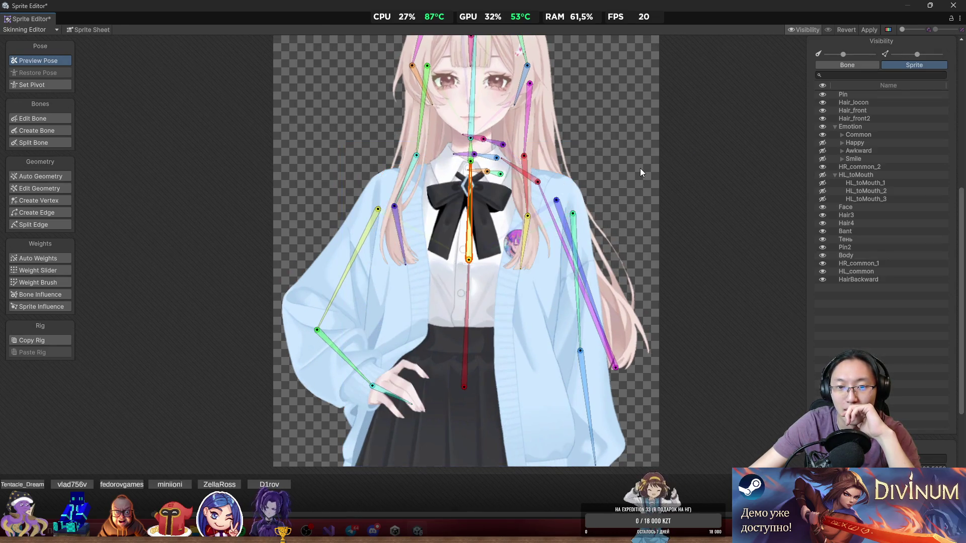
scroll(514, 187, up, 2)
scroll(504, 194, up, 2)
scroll(532, 203, up, 2)
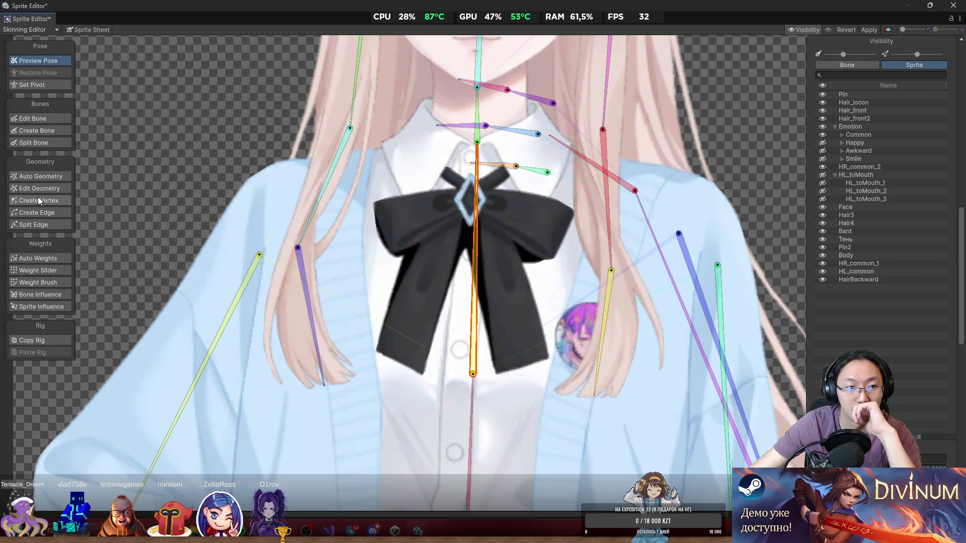
click(53, 282)
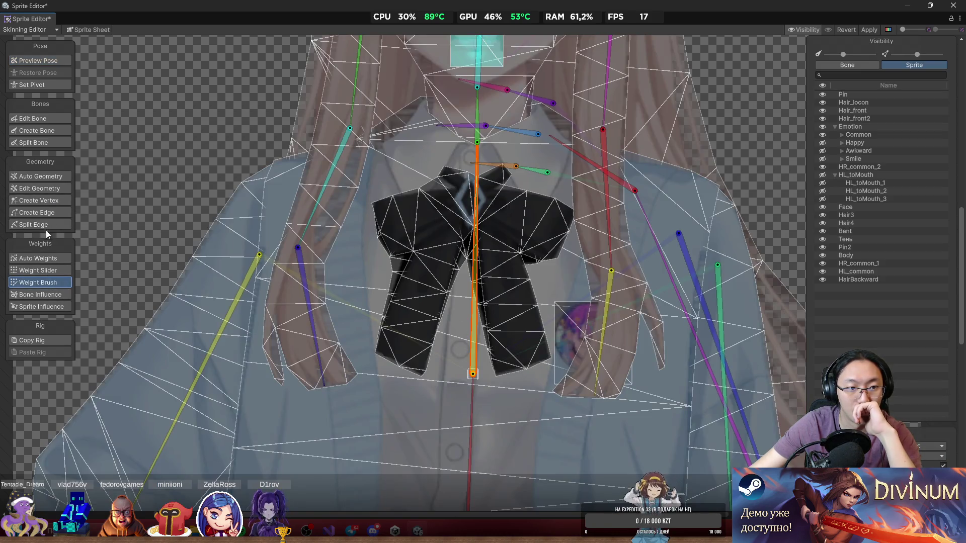
click(43, 132)
Add a short bone at the bow's knot and a bone down its left tail.
scroll(478, 194, up, 3)
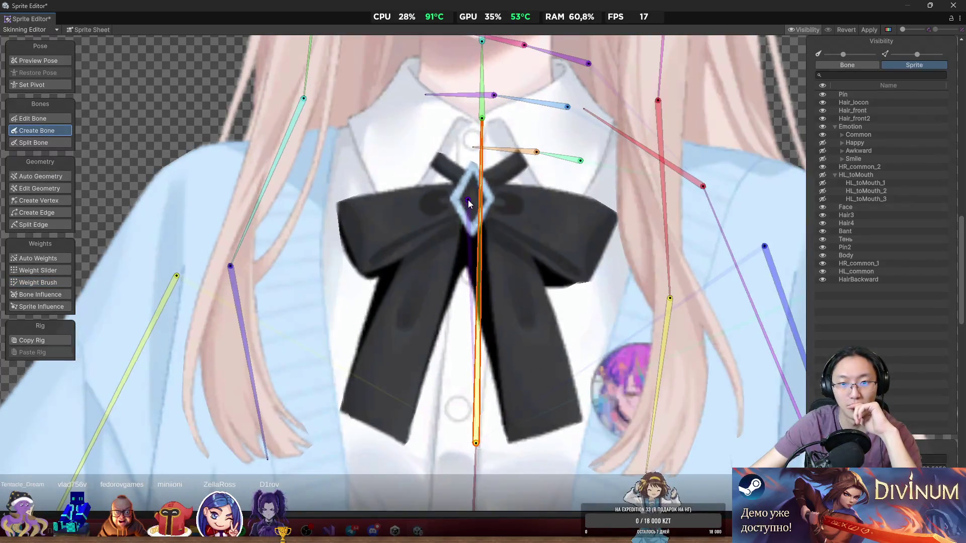
scroll(469, 198, up, 5)
click(478, 198)
scroll(461, 267, down, 2)
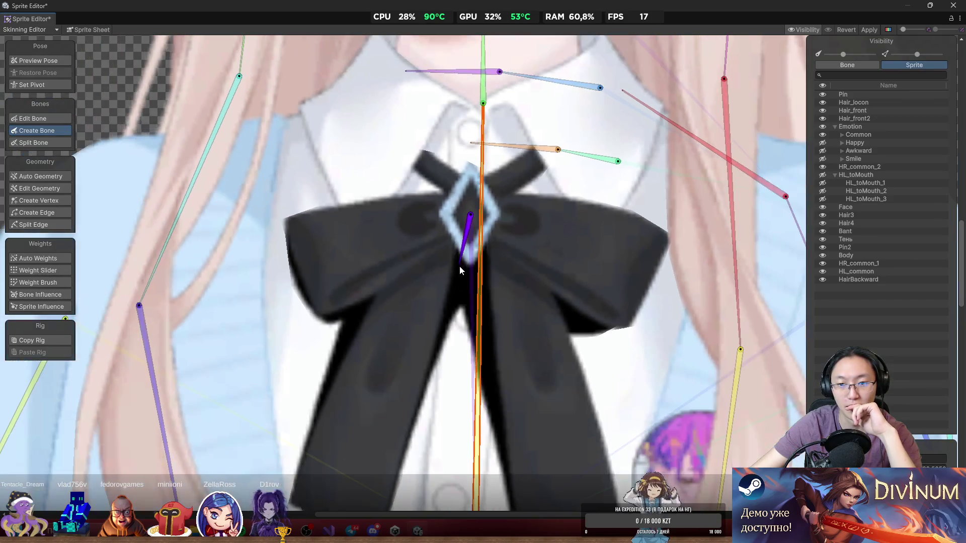
click(461, 304)
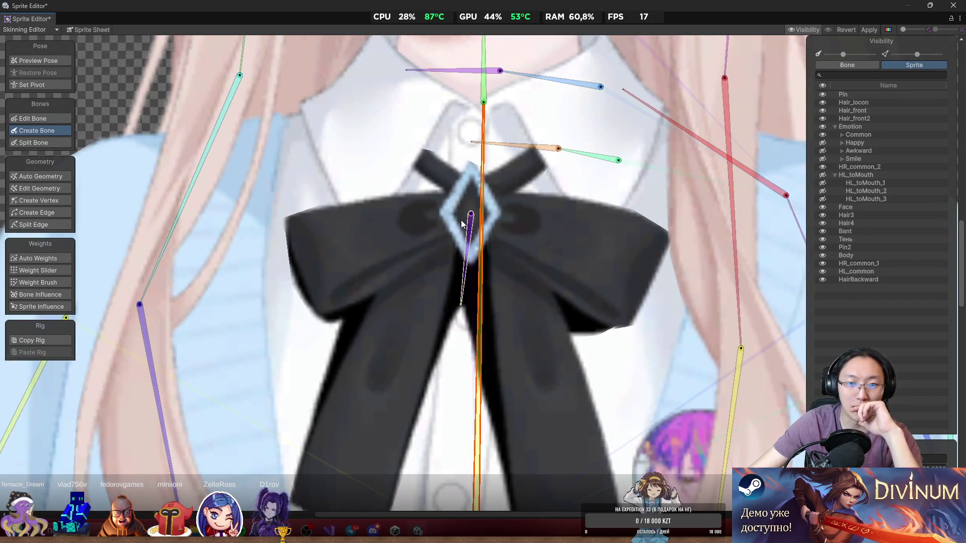
scroll(470, 216, down, 3)
click(412, 220)
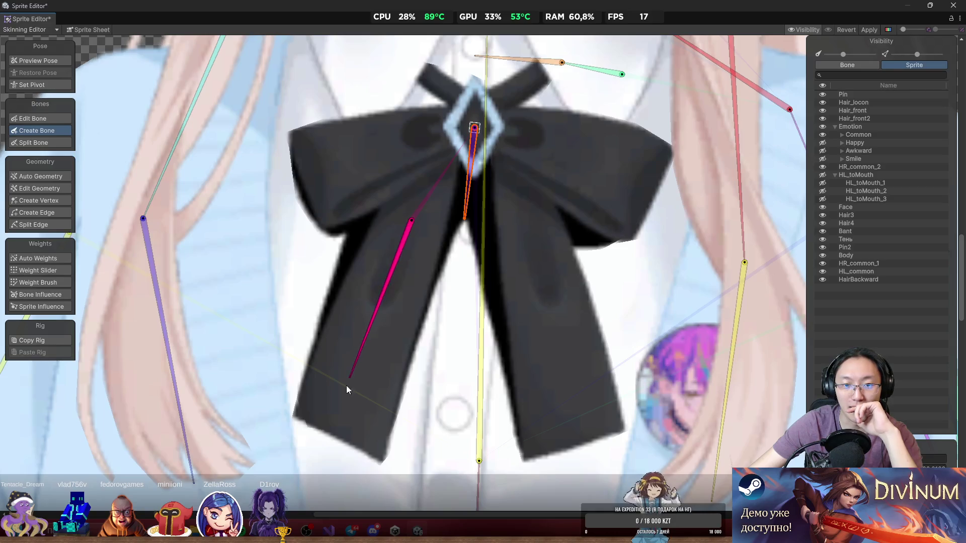
click(332, 435)
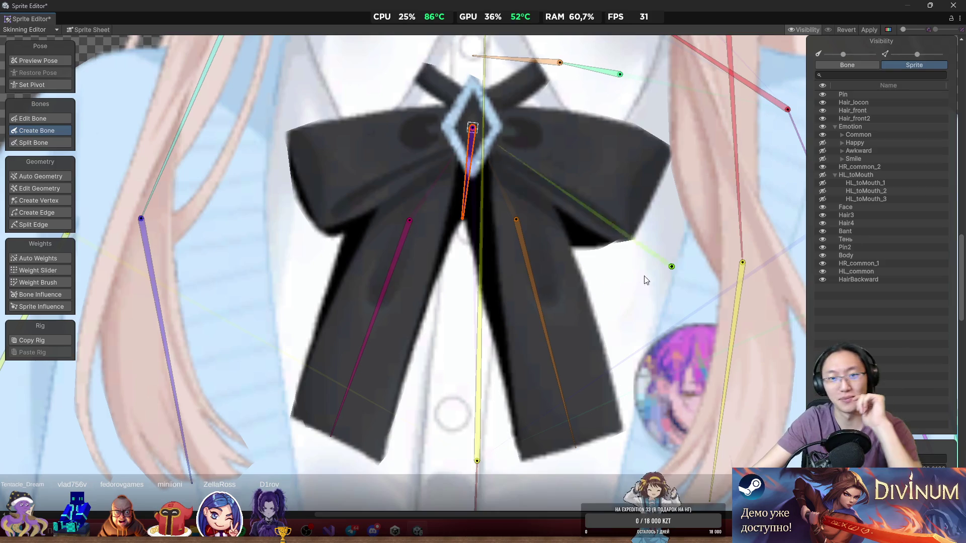
scroll(509, 322, down, 5)
scroll(554, 266, up, 3)
scroll(494, 242, up, 2)
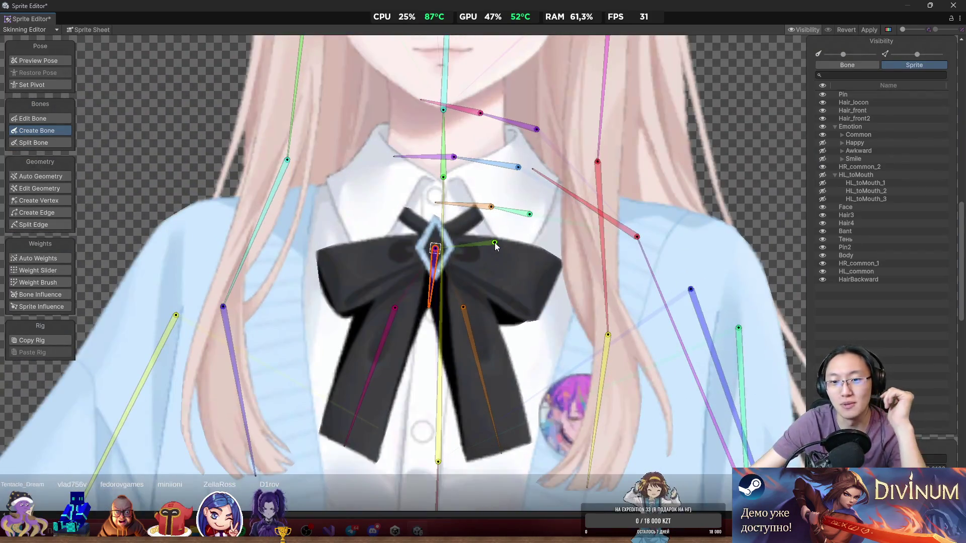
Extend the spine with a bone ending on the skirt, then bring the upper body into view.
scroll(454, 242, up, 1)
scroll(453, 242, down, 2)
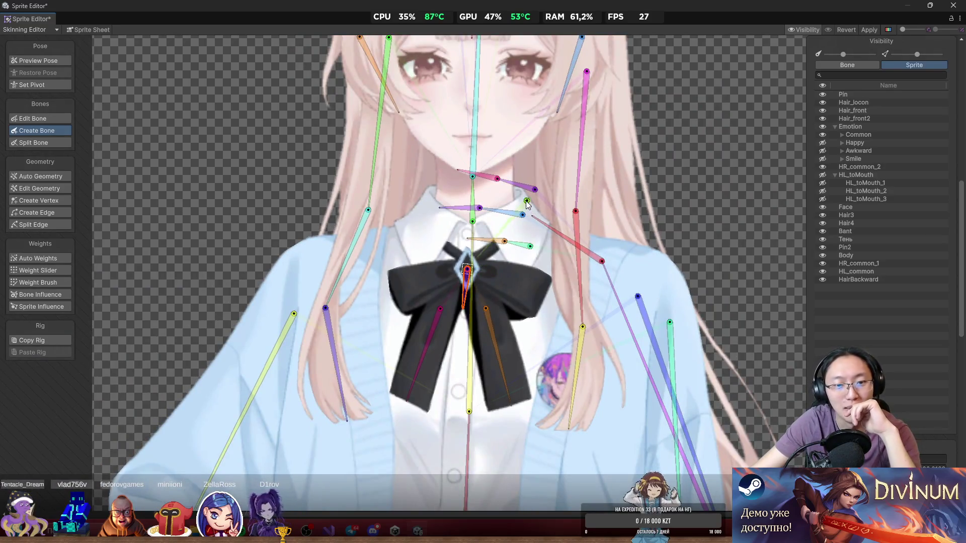
scroll(430, 186, down, 3)
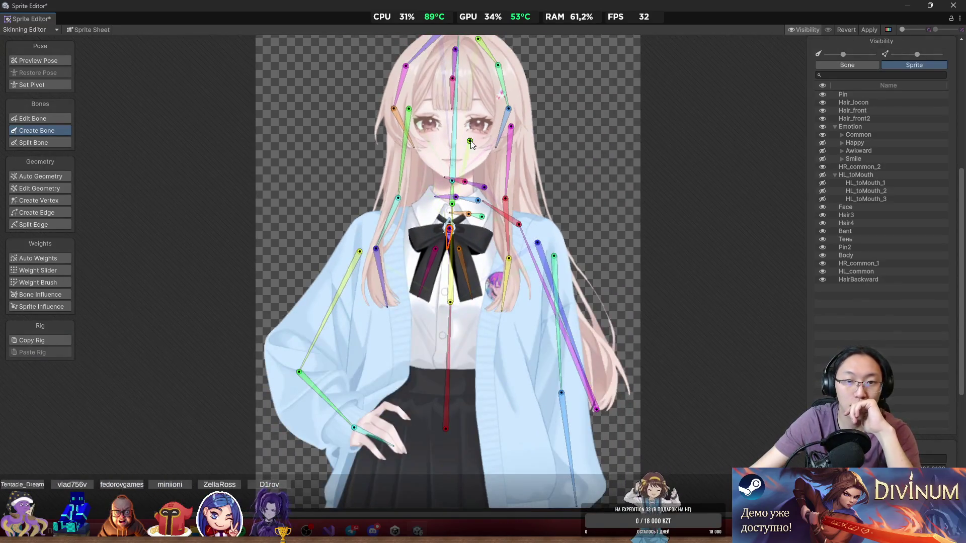
scroll(477, 156, up, 3)
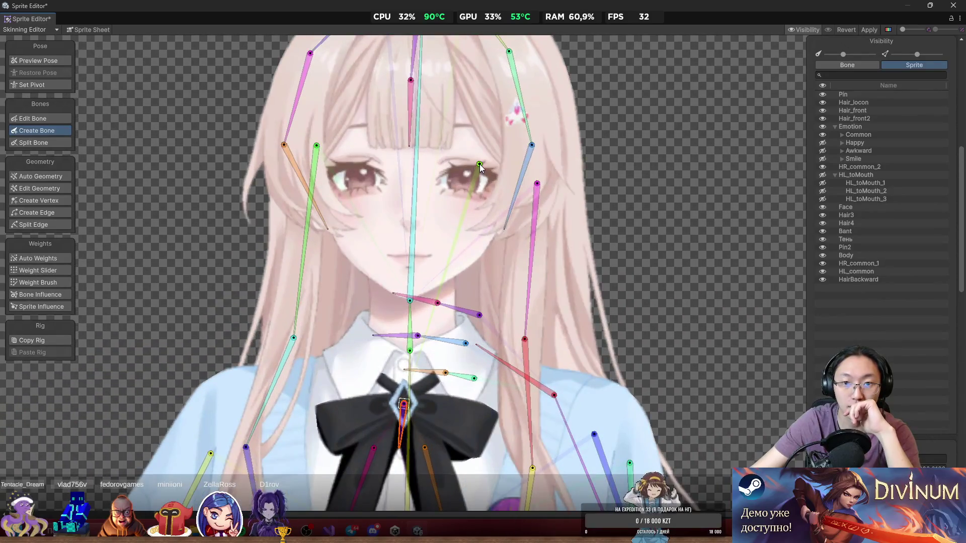
scroll(479, 164, down, 3)
scroll(481, 185, up, 2)
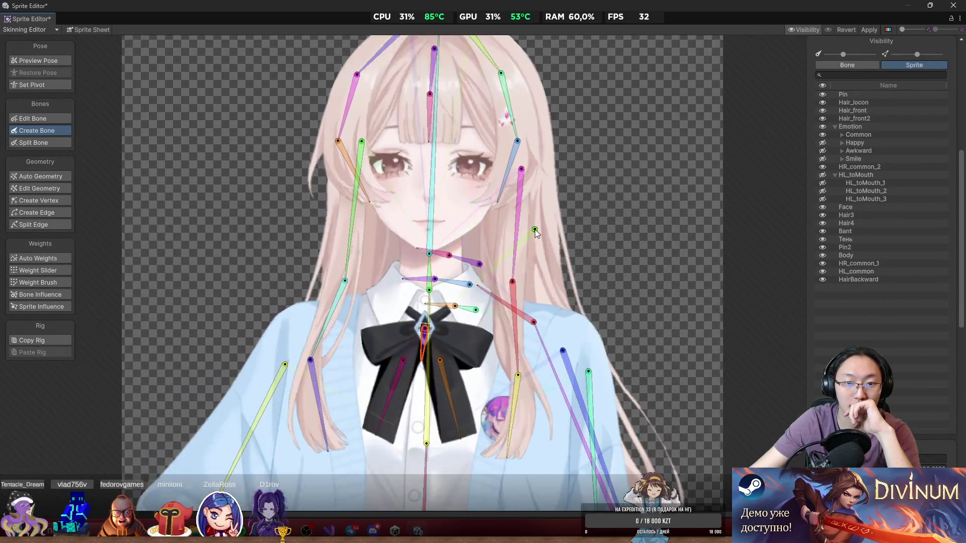
scroll(620, 215, down, 4)
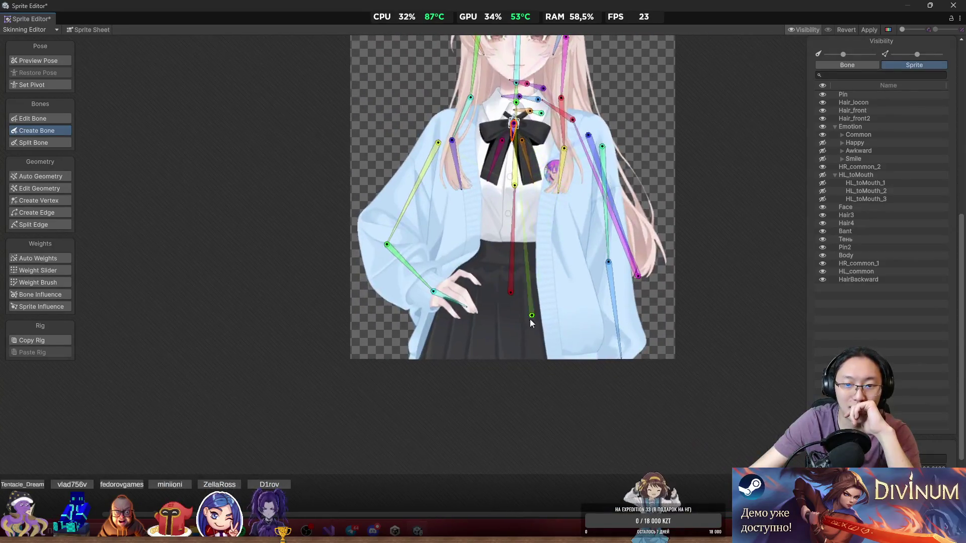
scroll(515, 319, up, 2)
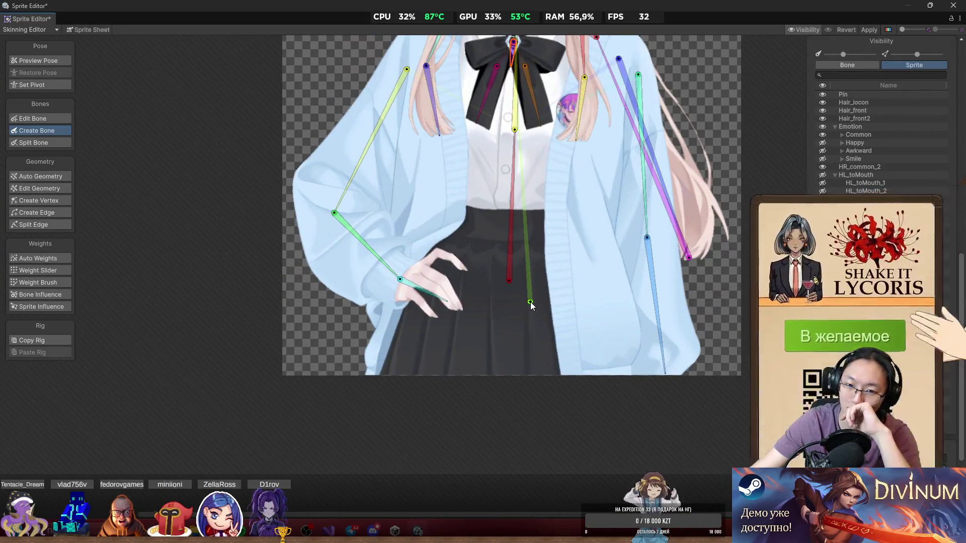
scroll(531, 302, up, 2)
click(500, 282)
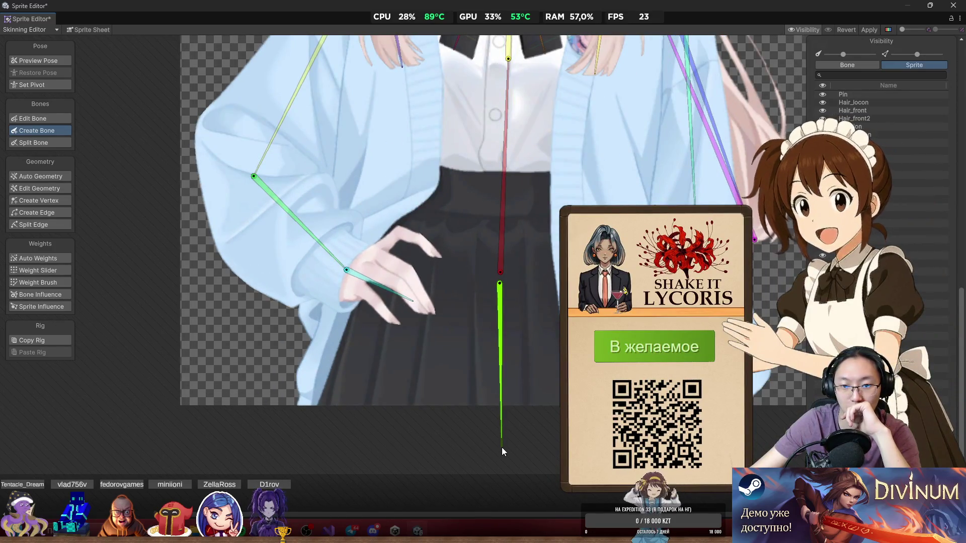
scroll(641, 300, down, 3)
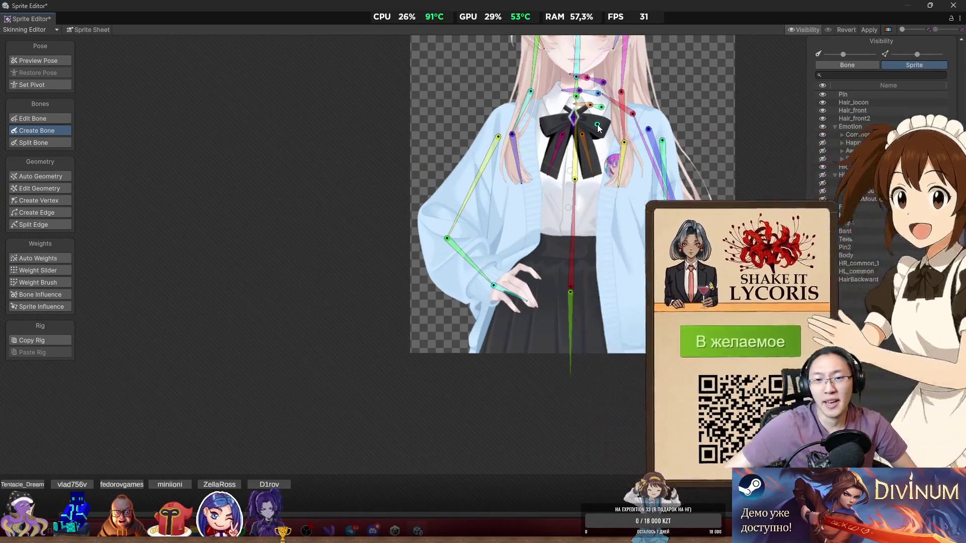
drag(572, 134, 470, 255)
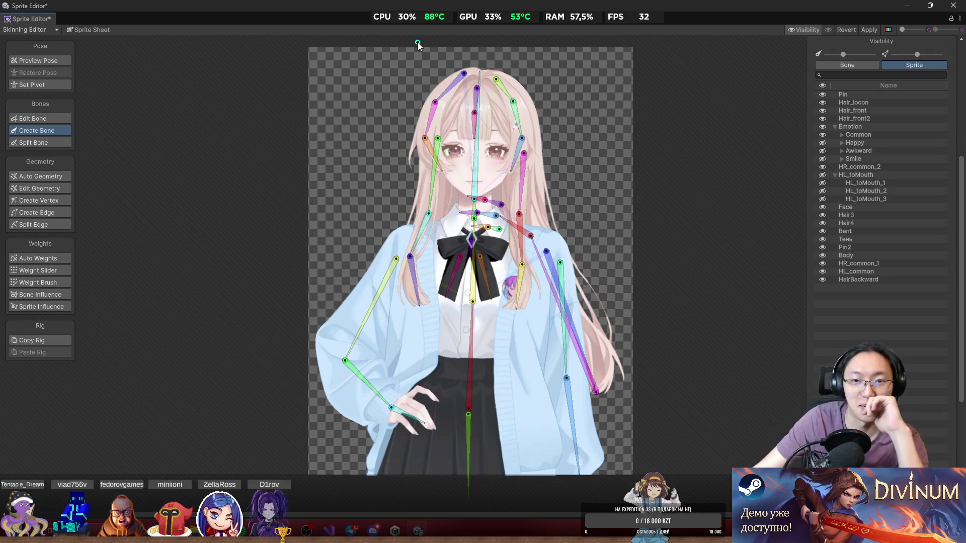
From the central head bone, add a long bone down the middle of the front hair.
scroll(596, 159, up, 2)
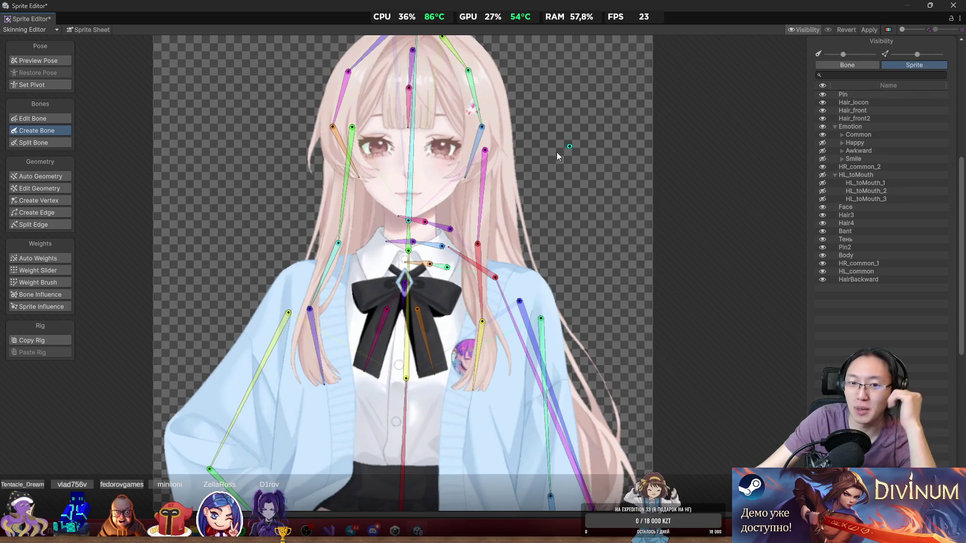
click(409, 220)
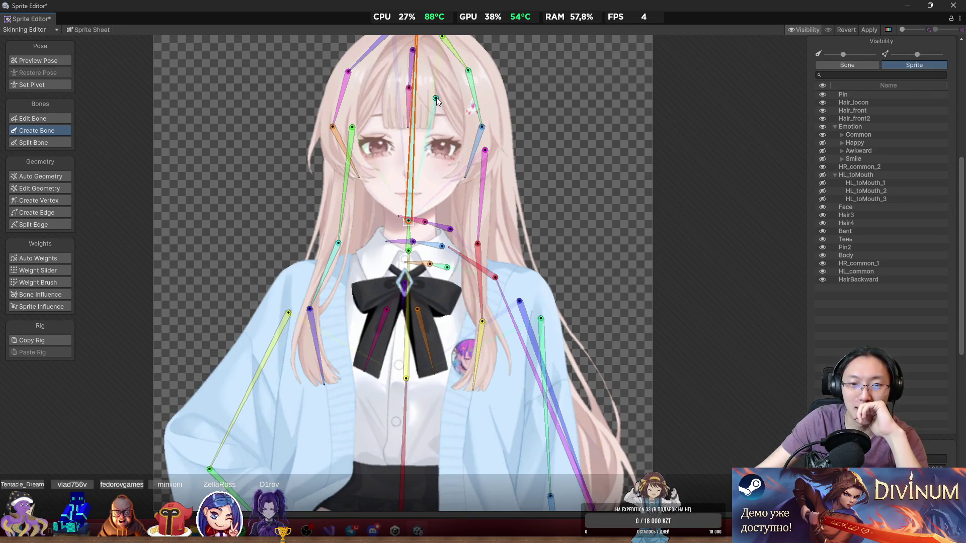
scroll(425, 88, up, 1)
scroll(424, 89, down, 2)
scroll(421, 98, up, 2)
scroll(421, 99, down, 2)
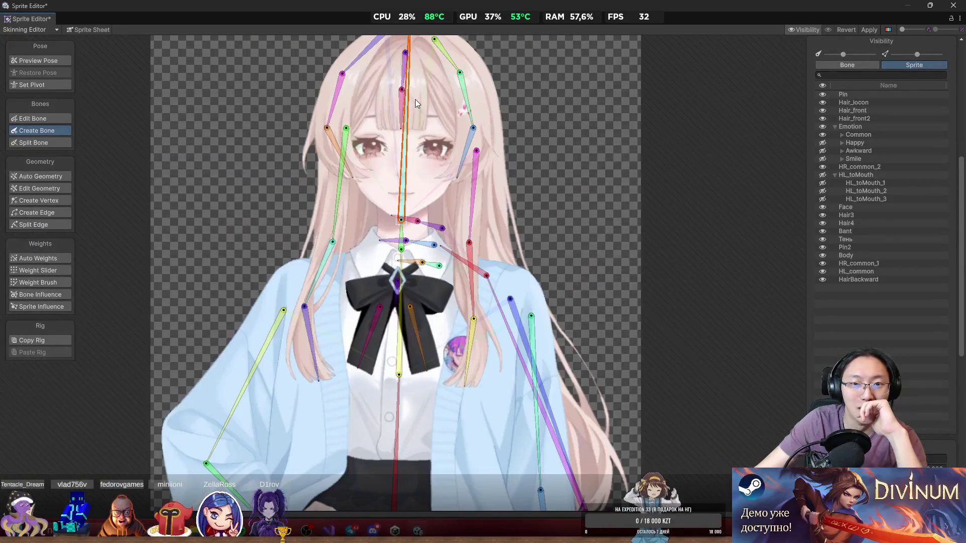
scroll(420, 95, down, 1)
scroll(419, 116, up, 3)
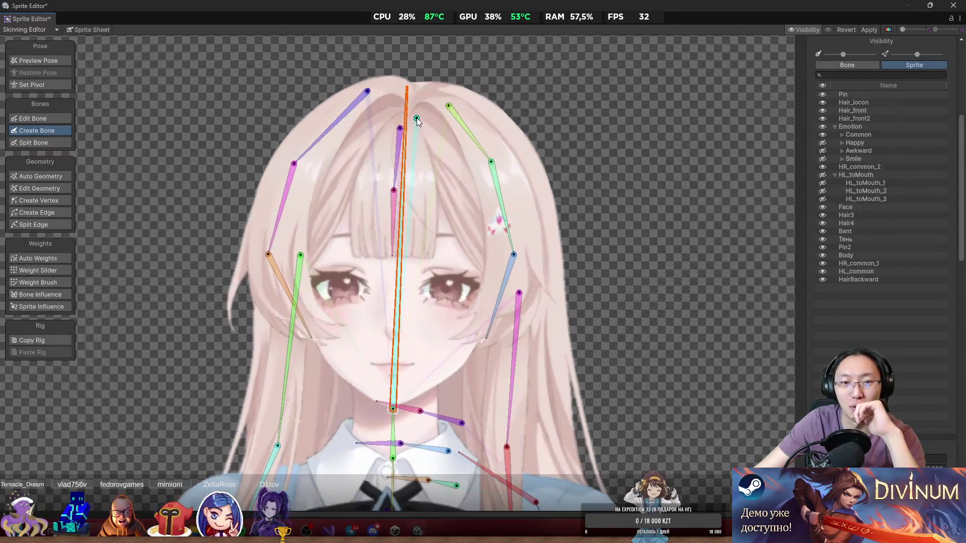
click(416, 120)
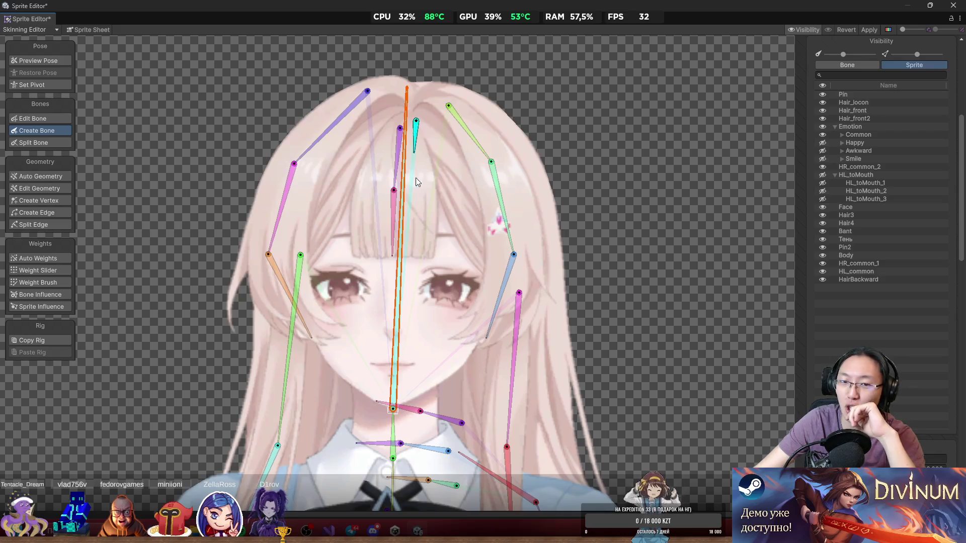
scroll(422, 227, down, 3)
scroll(431, 297, up, 1)
drag(431, 297, 439, 213)
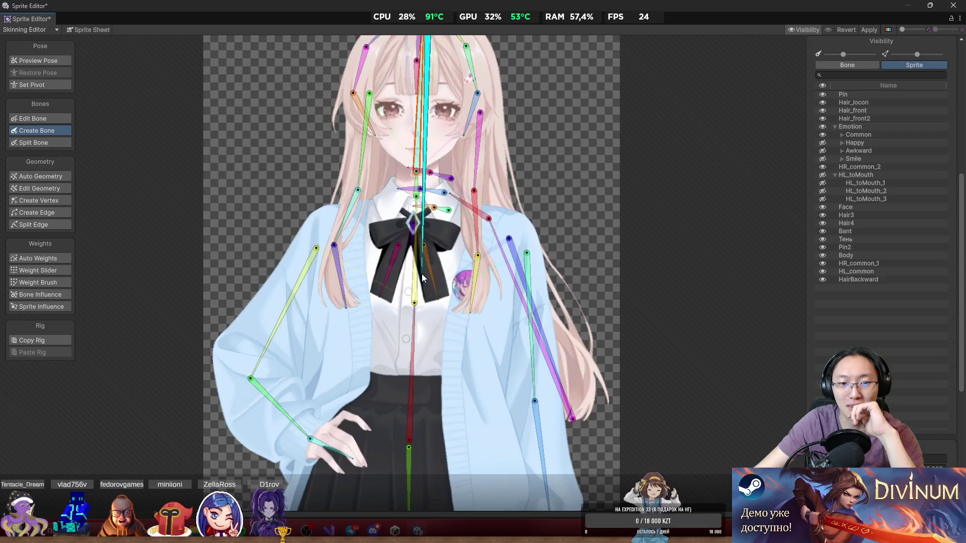
click(424, 245)
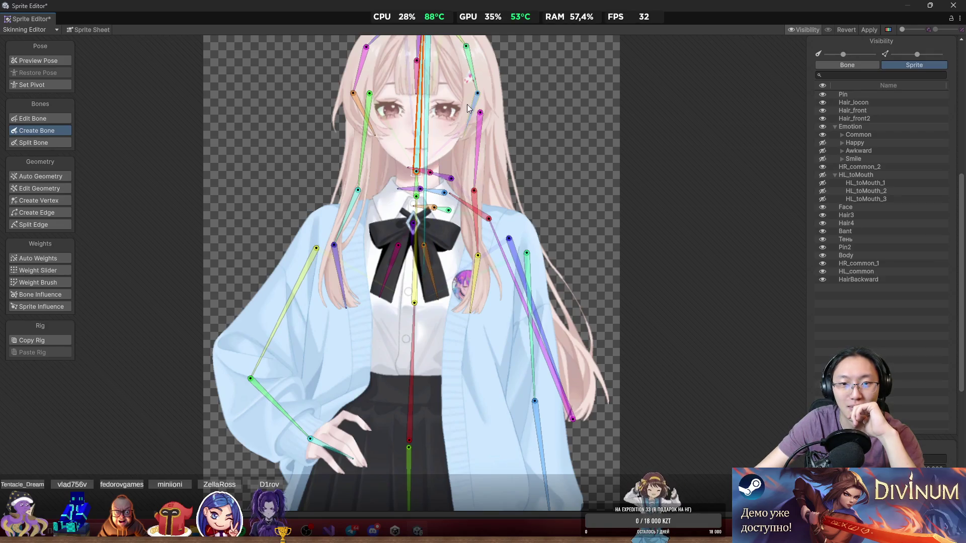
Add a chain of magenta and red bones along the long right-side hair strand.
scroll(422, 119, up, 3)
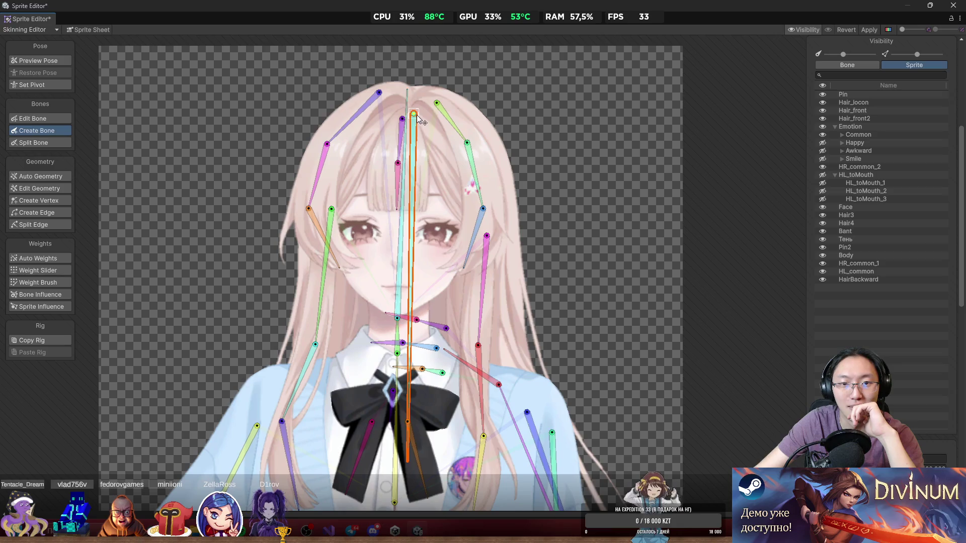
drag(506, 306, 452, 153)
click(452, 153)
click(481, 275)
drag(532, 396, 469, 246)
click(469, 246)
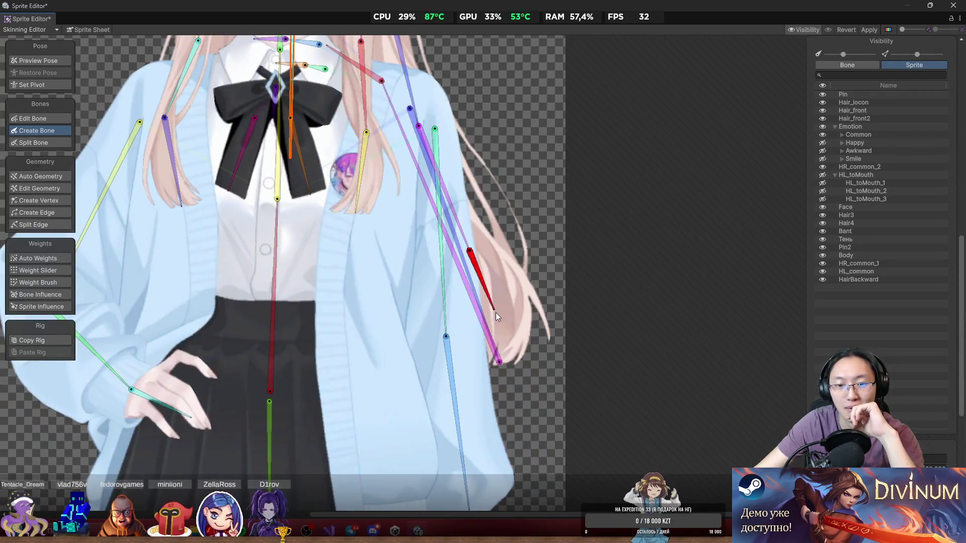
click(521, 357)
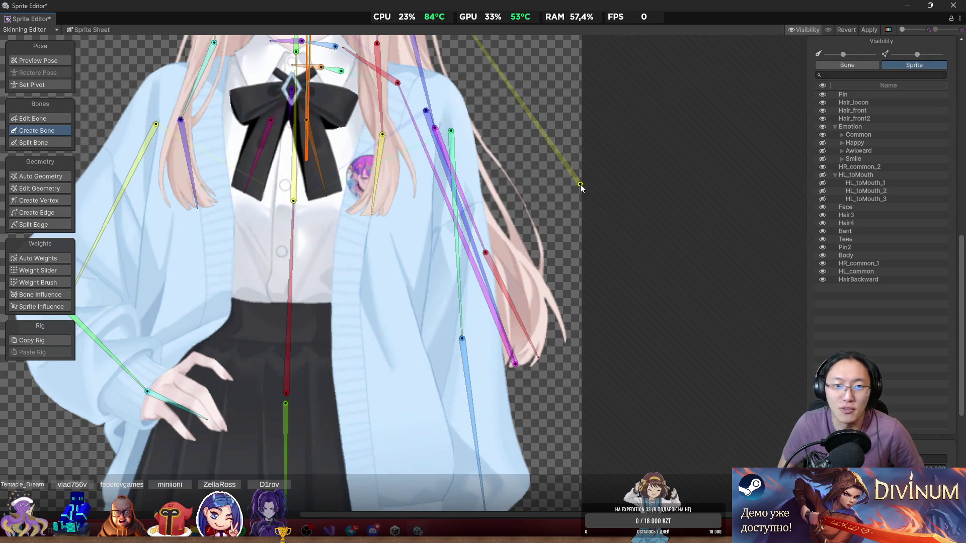
scroll(586, 229, down, 5)
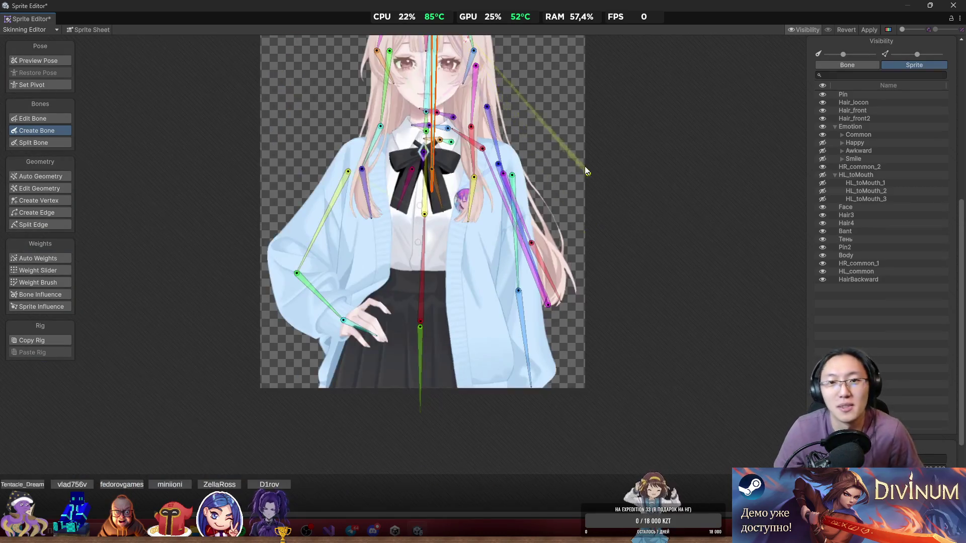
scroll(568, 252, up, 2)
scroll(564, 222, up, 4)
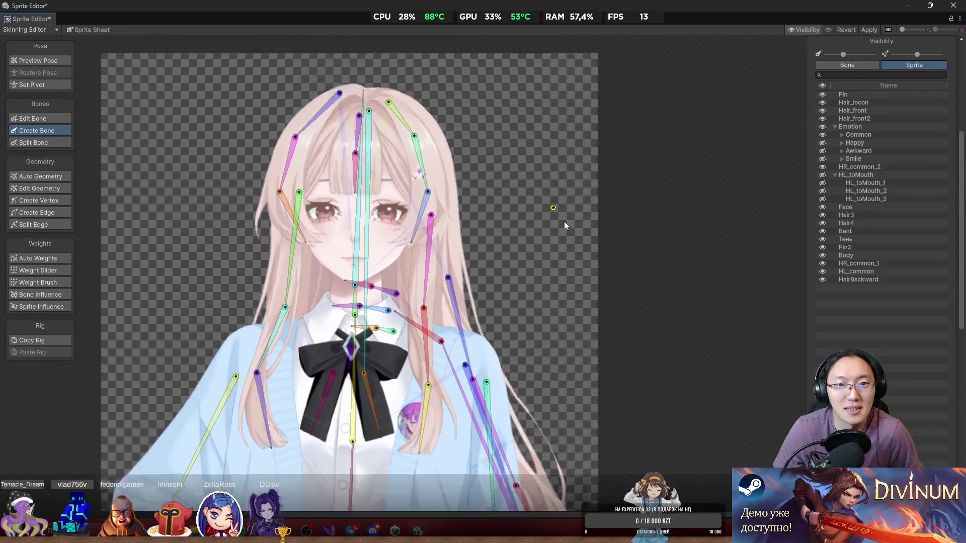
scroll(521, 143, up, 1)
scroll(553, 158, up, 1)
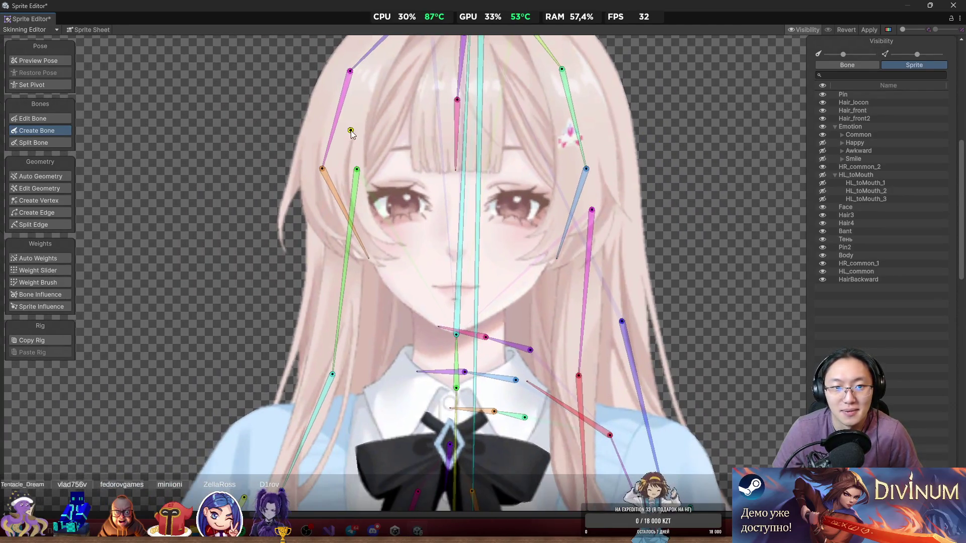
scroll(352, 166, up, 1)
With Hair_front selected, chain yellow and green bones from the pink bone's tip down the side lock, then frame the character.
click(298, 155)
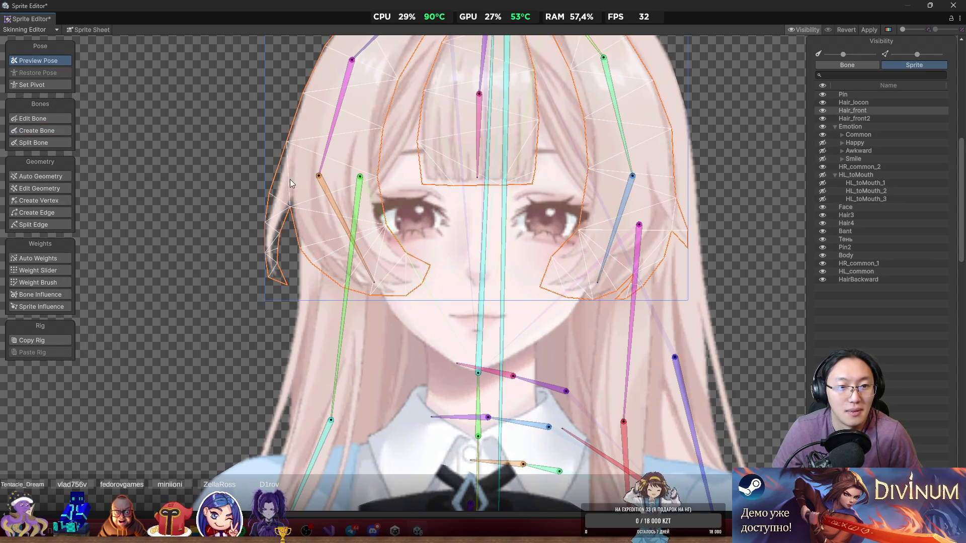
drag(285, 176, 343, 206)
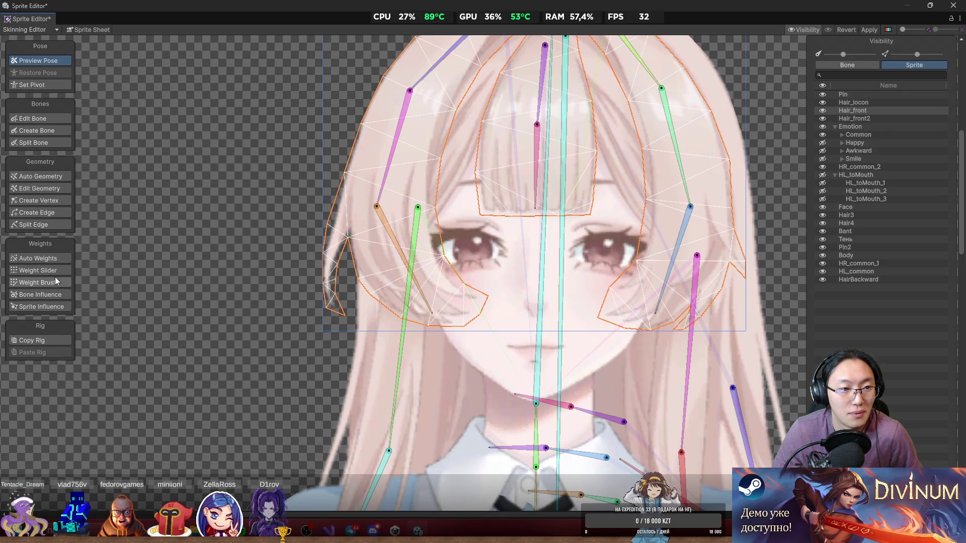
click(44, 131)
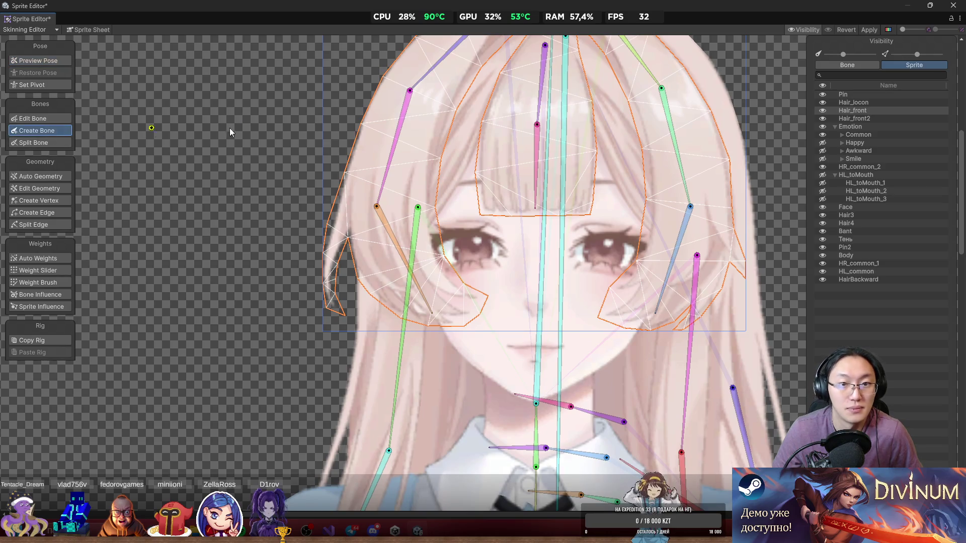
scroll(393, 155, up, 2)
click(415, 72)
click(337, 230)
click(316, 294)
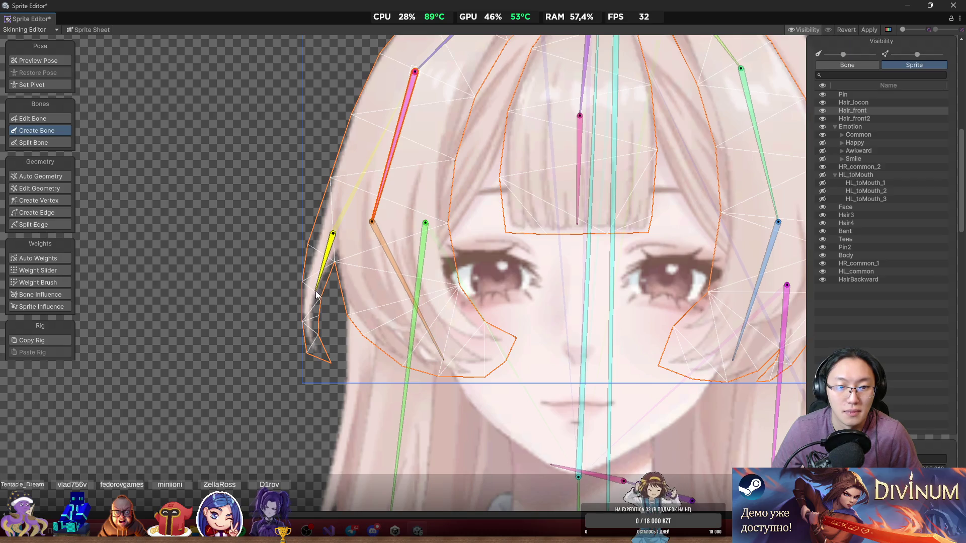
key(f)
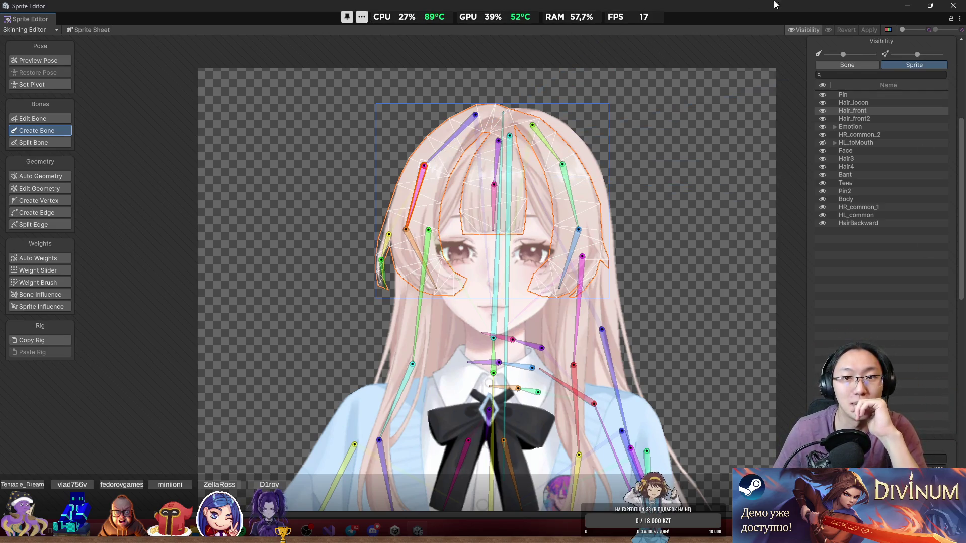
Restore and close the Sprite Editor window, then bring up Windows quick settings with Win+A.
double_click(756, 5)
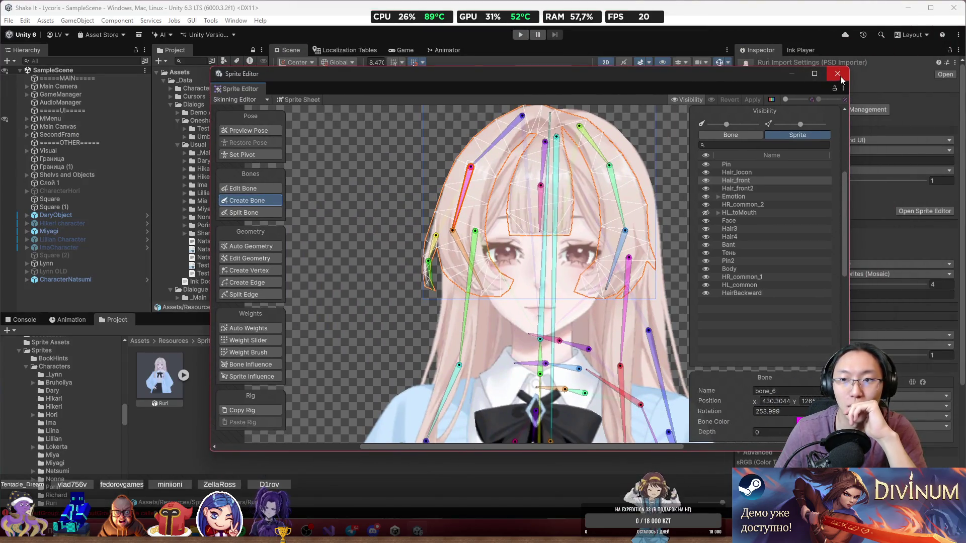
click(838, 74)
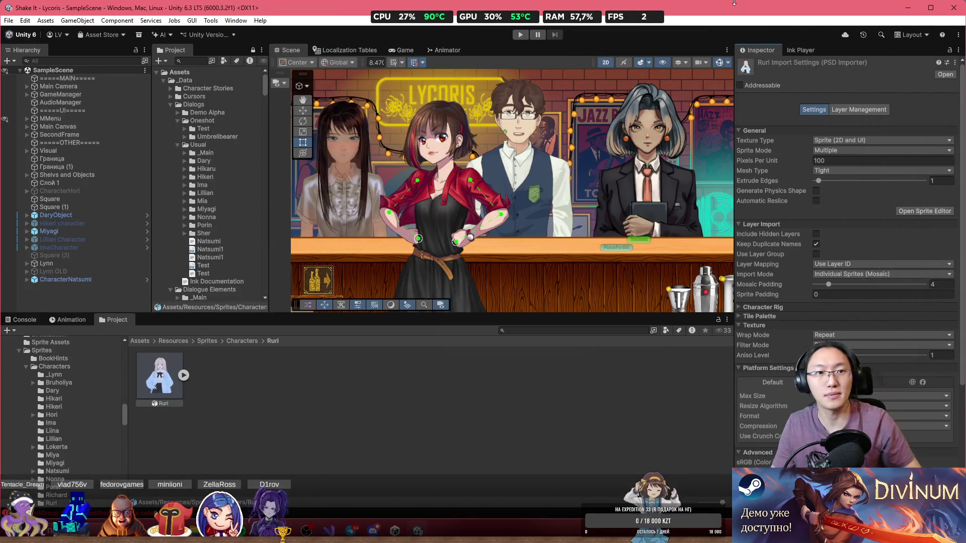
key(super+a)
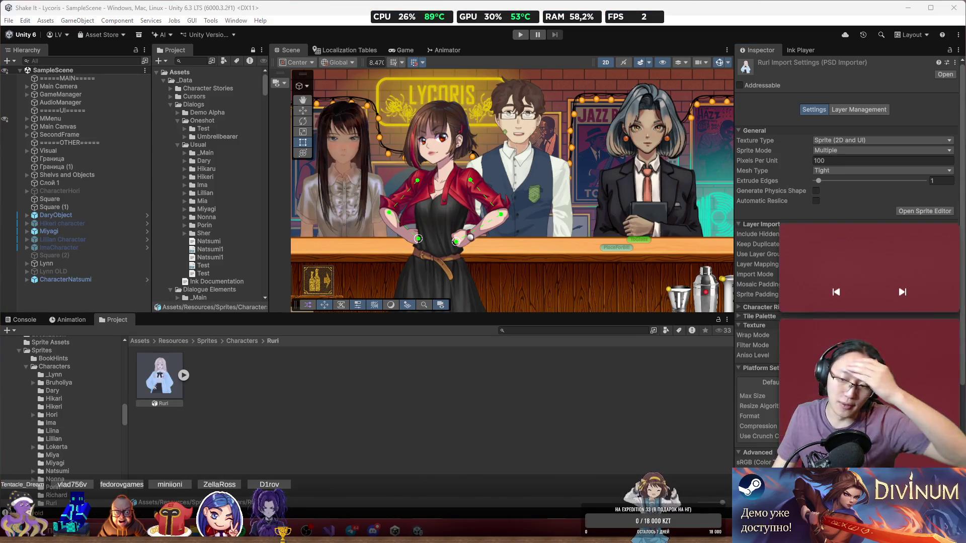
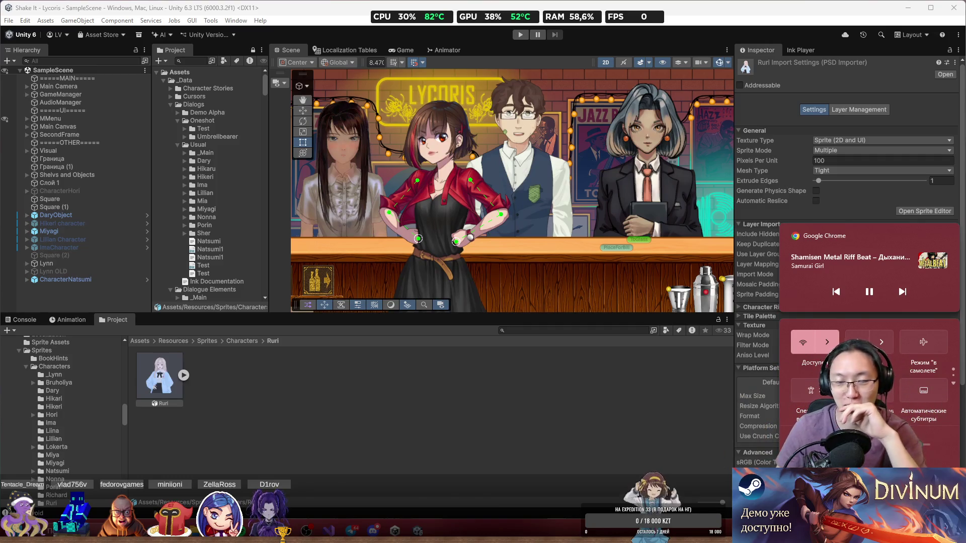
Dismiss the media flyout, look over the bar scene, and restore the maximised Unity editor to a smaller window.
click(649, 394)
scroll(499, 274, down, 2)
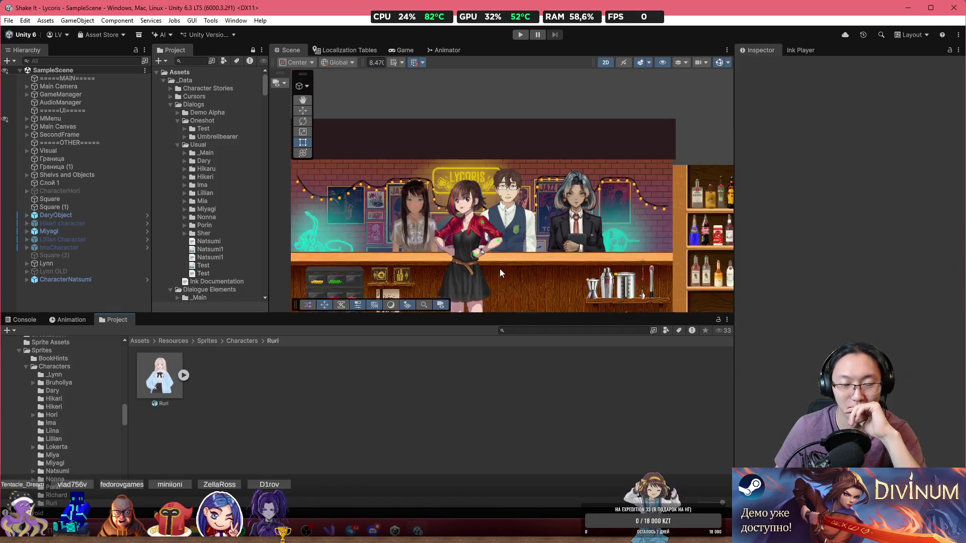
scroll(500, 271, up, 5)
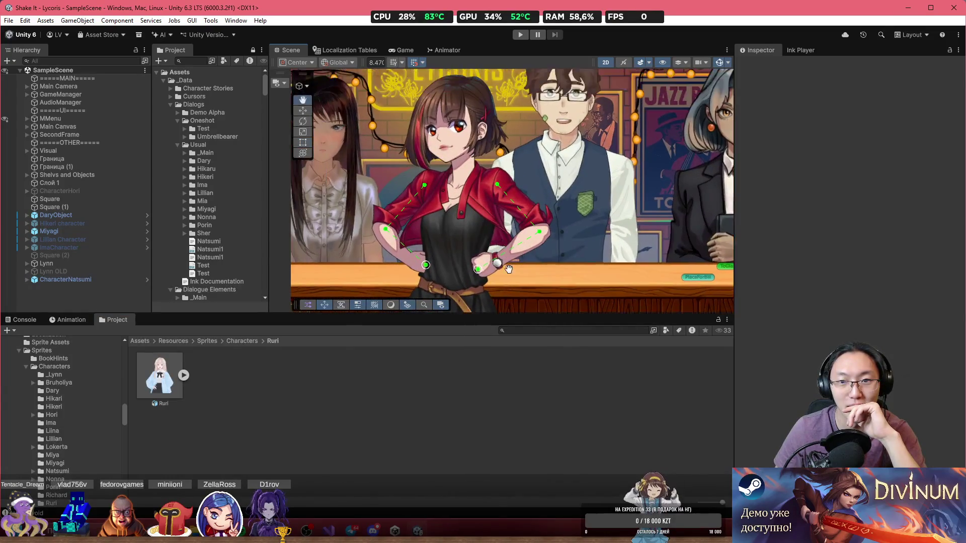
scroll(508, 270, down, 2)
scroll(528, 284, up, 4)
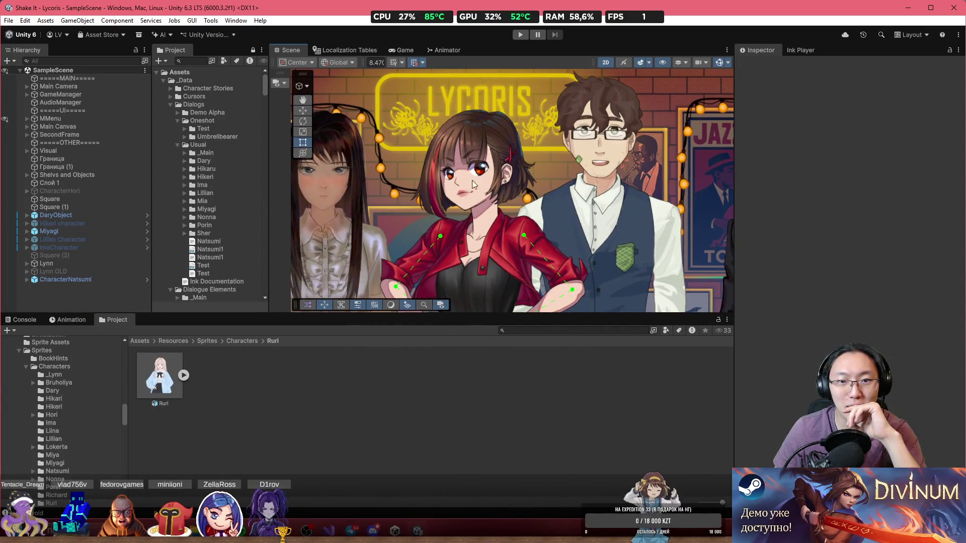
scroll(494, 226, down, 4)
scroll(494, 230, down, 4)
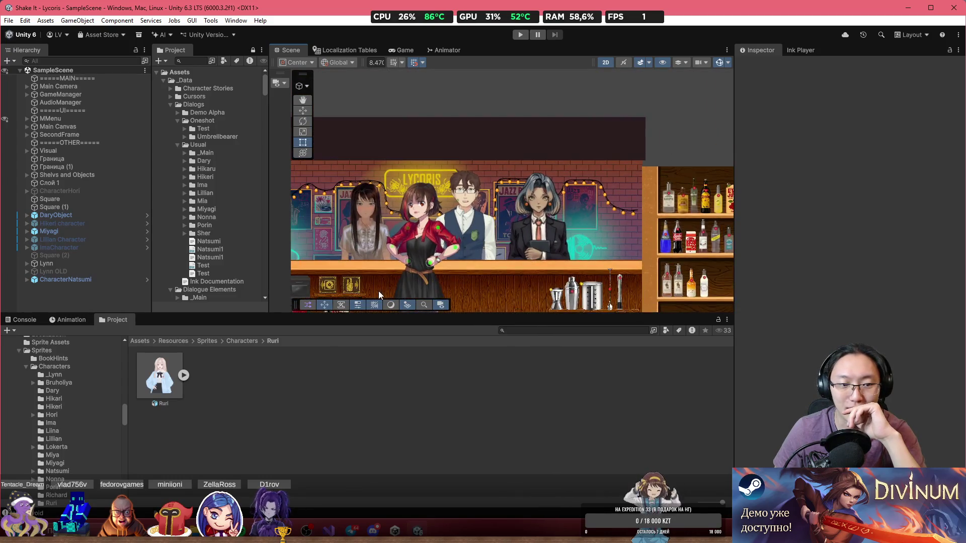
scroll(529, 230, up, 2)
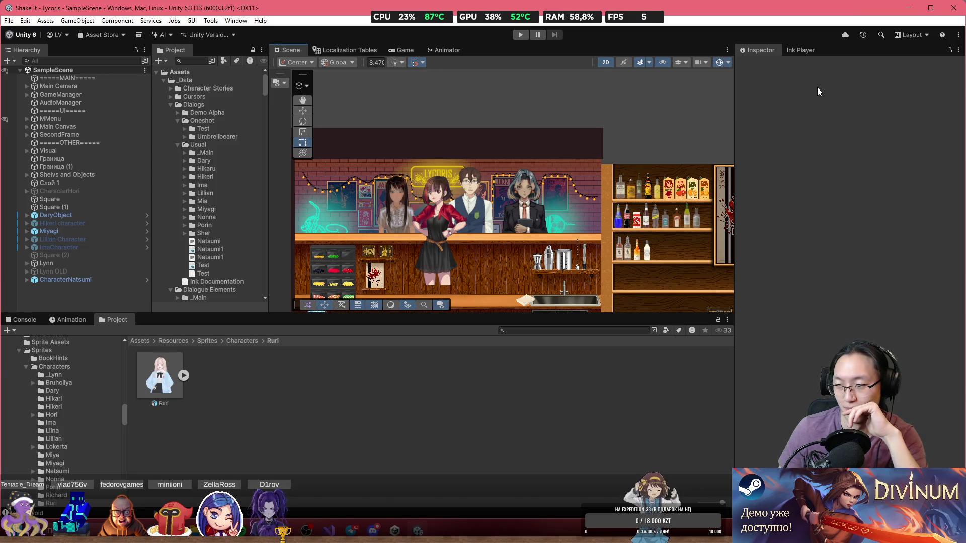
double_click(811, 7)
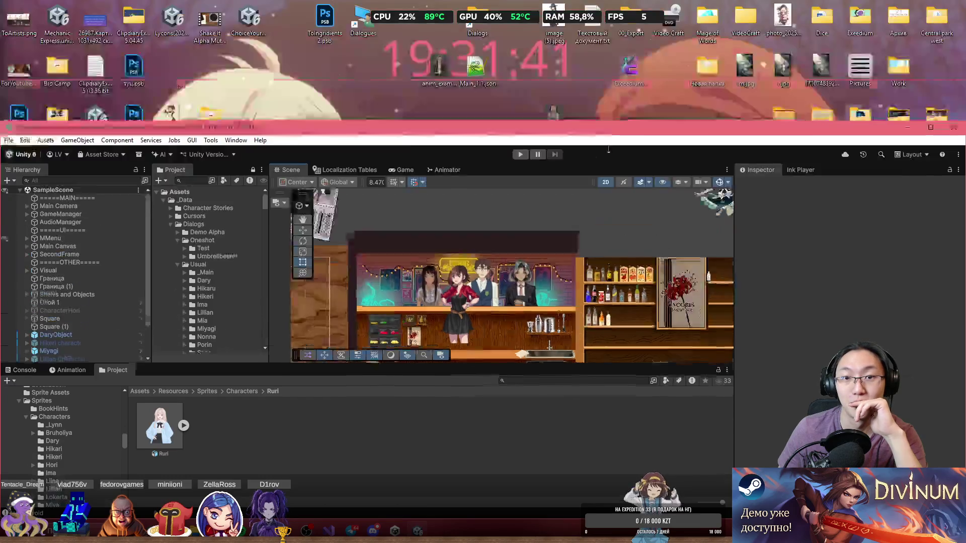
Close the Unity editor and Unity Hub, then bring up Discord's direct-message chat.
click(952, 173)
drag(617, 124, 566, 101)
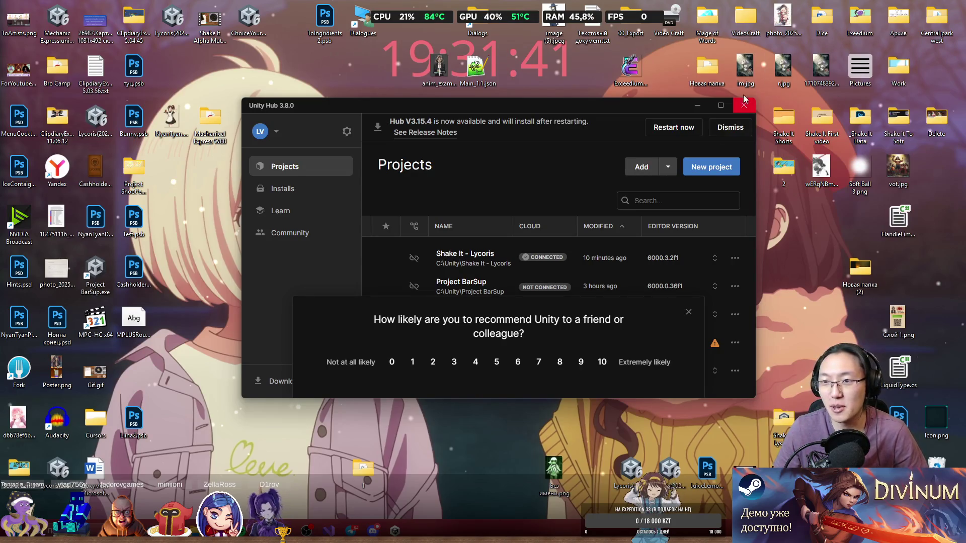
click(737, 110)
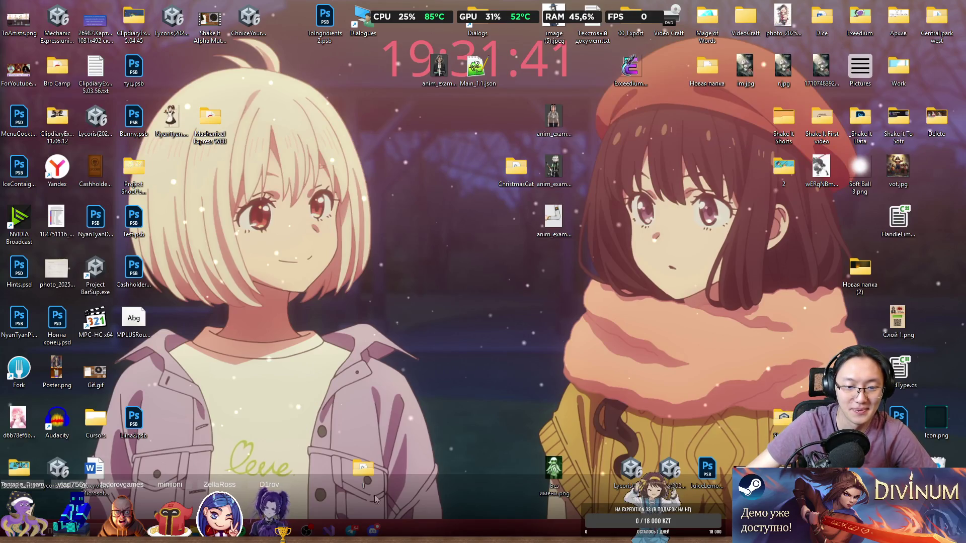
click(373, 531)
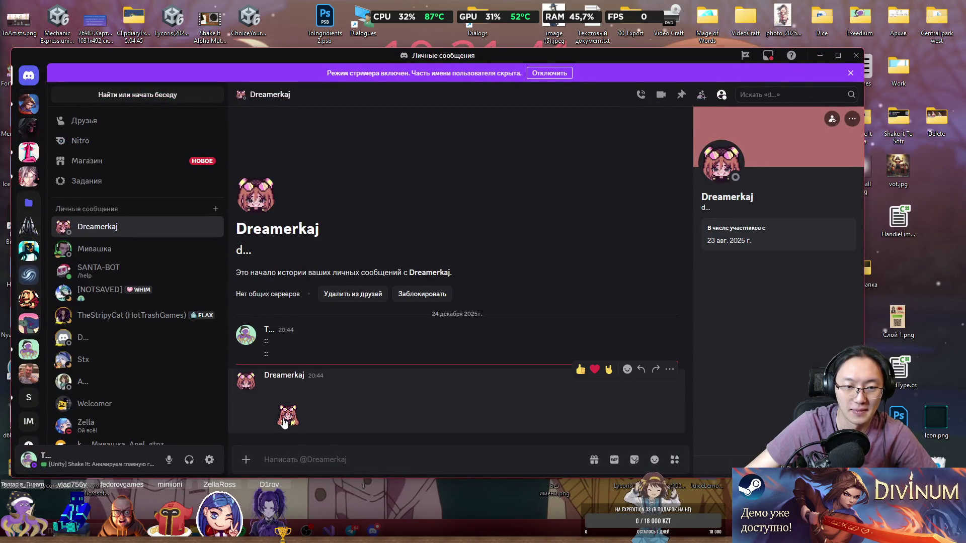
Snap the Discord window to the left half and shrink it from the top and left.
mouse_move(322, 55)
mouse_down()
mouse_move(541, 5)
mouse_move(481, 5)
mouse_move(364, 28)
mouse_up()
mouse_move(258, 3)
mouse_down()
mouse_move(326, 101)
mouse_move(332, 31)
mouse_move(342, 38)
mouse_up()
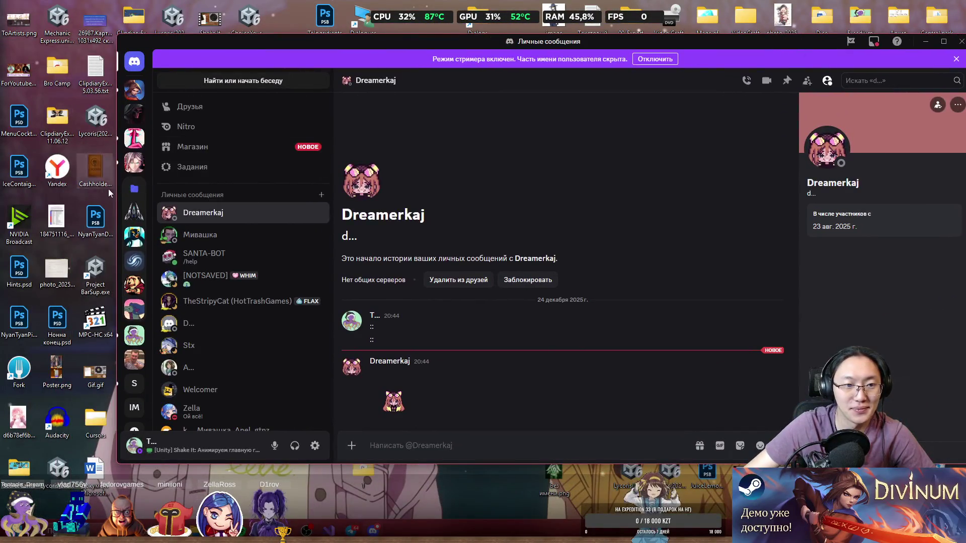
drag(116, 194, 308, 196)
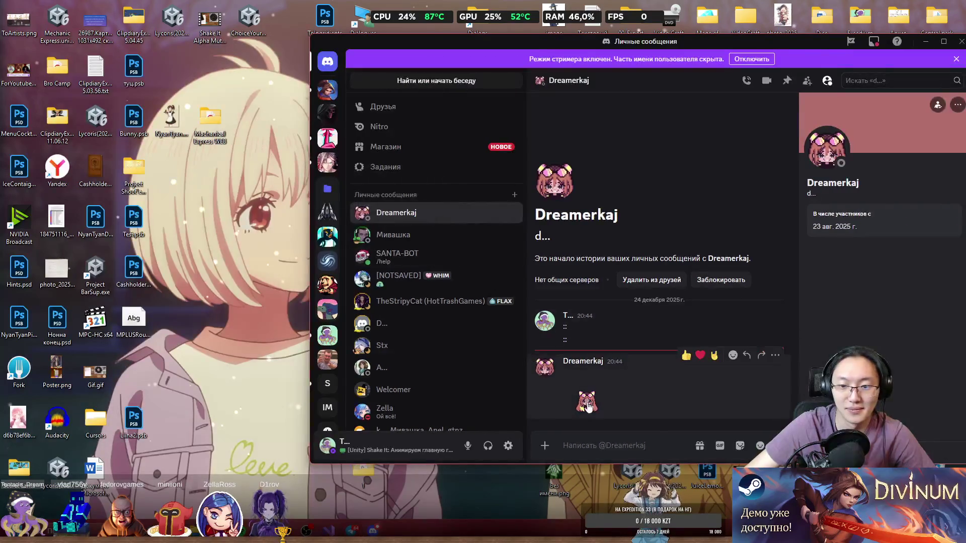
Download the avatar sticker image from the chat and close Discord.
click(589, 403)
click(885, 62)
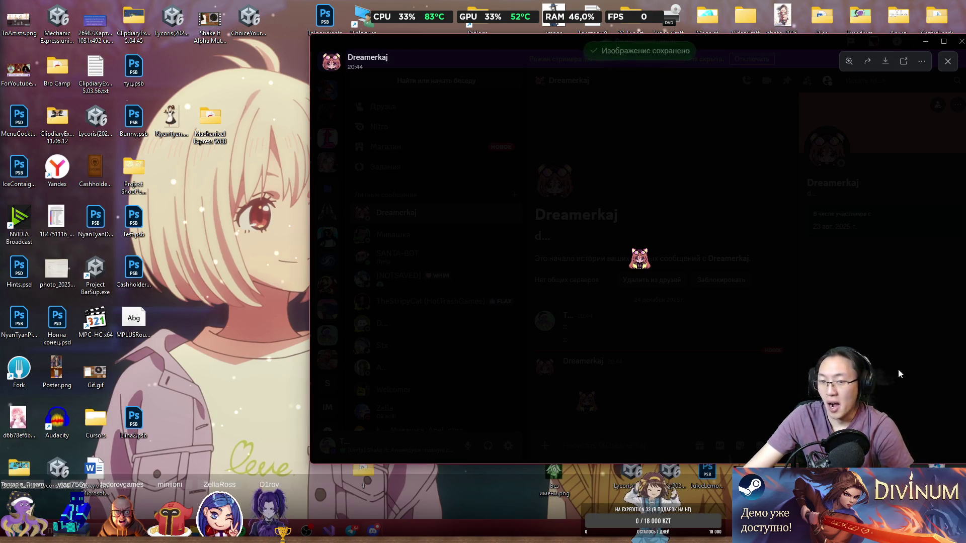
click(961, 41)
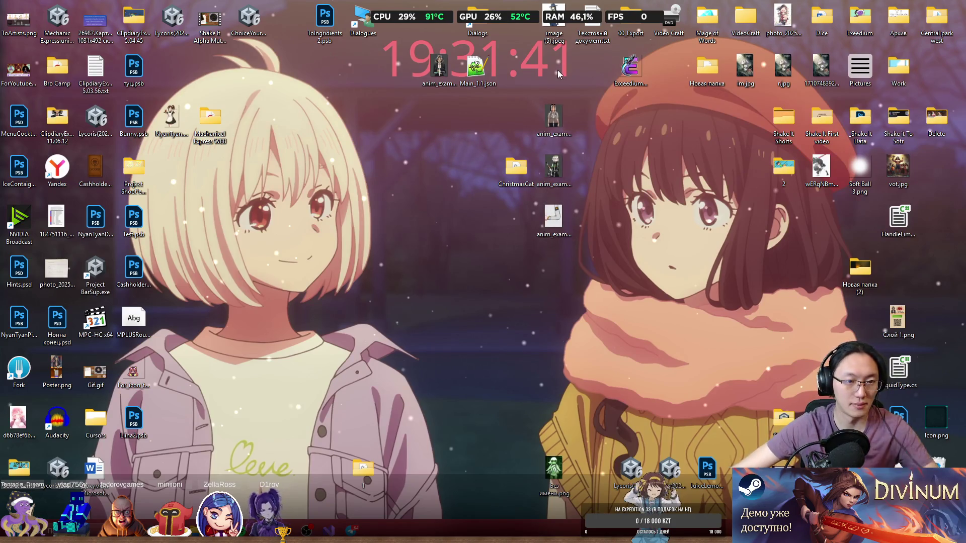
click(133, 372)
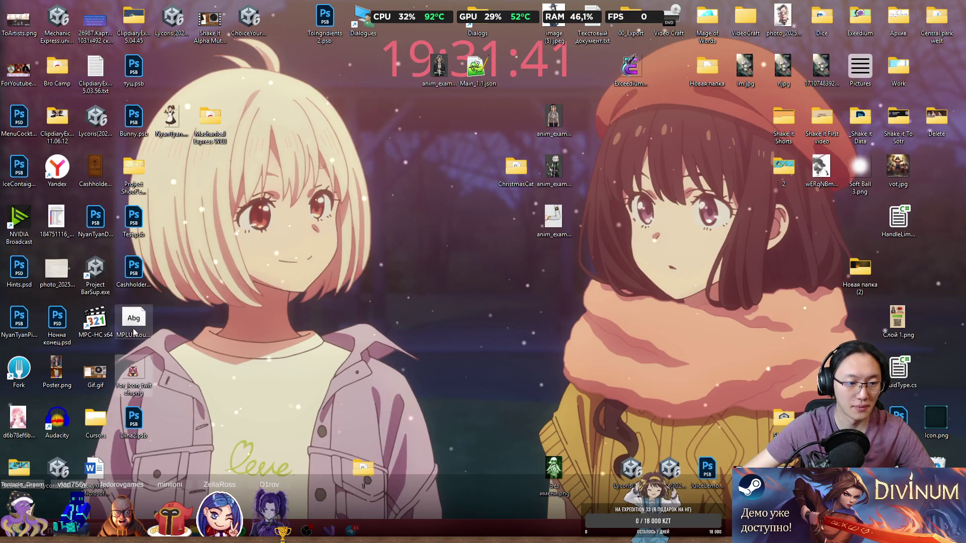
right_click(134, 373)
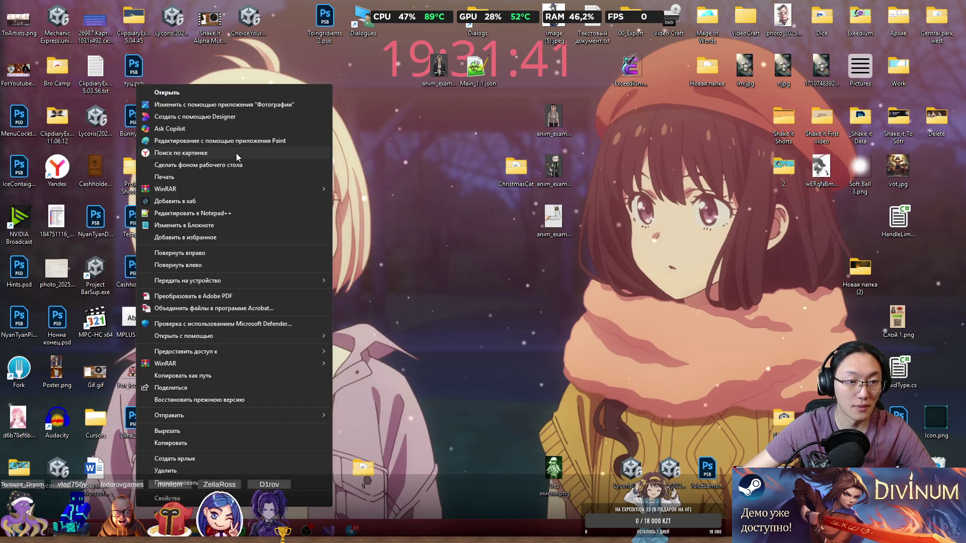
key(Escape)
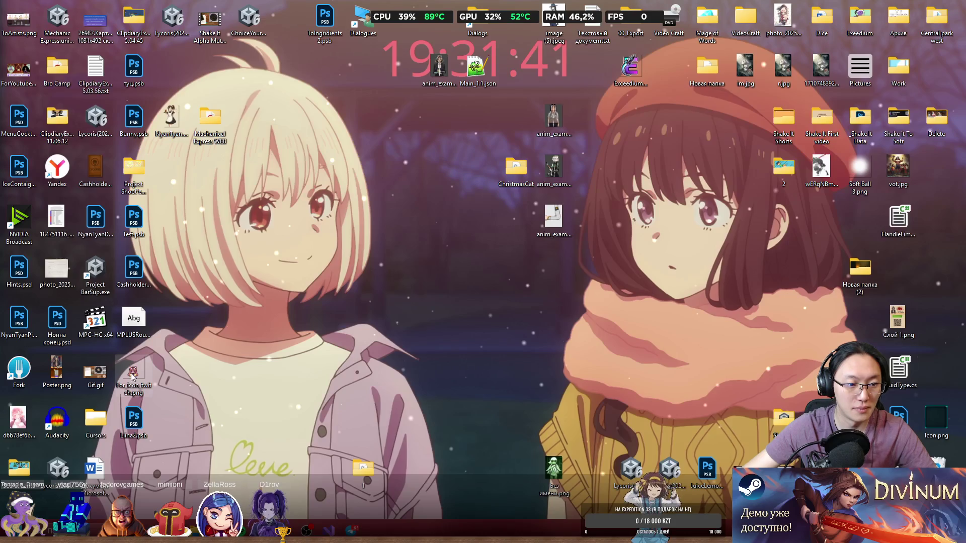
right_click(136, 372)
key(Escape)
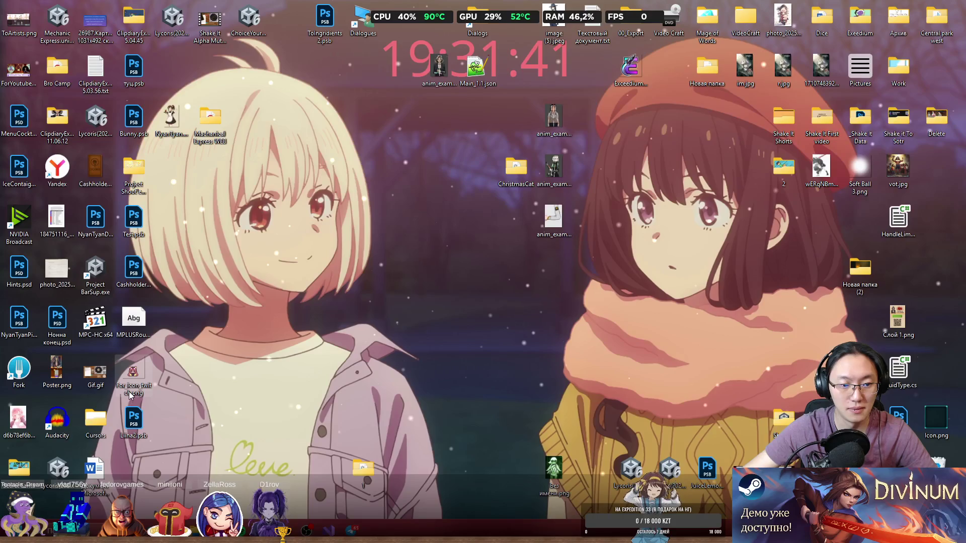
key(F2)
text(dreamerkaj)
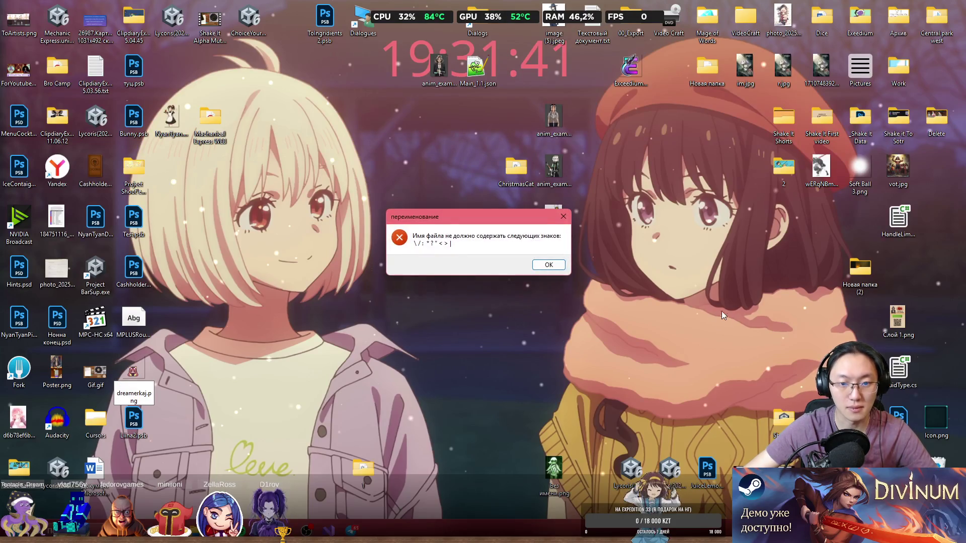
key(Return)
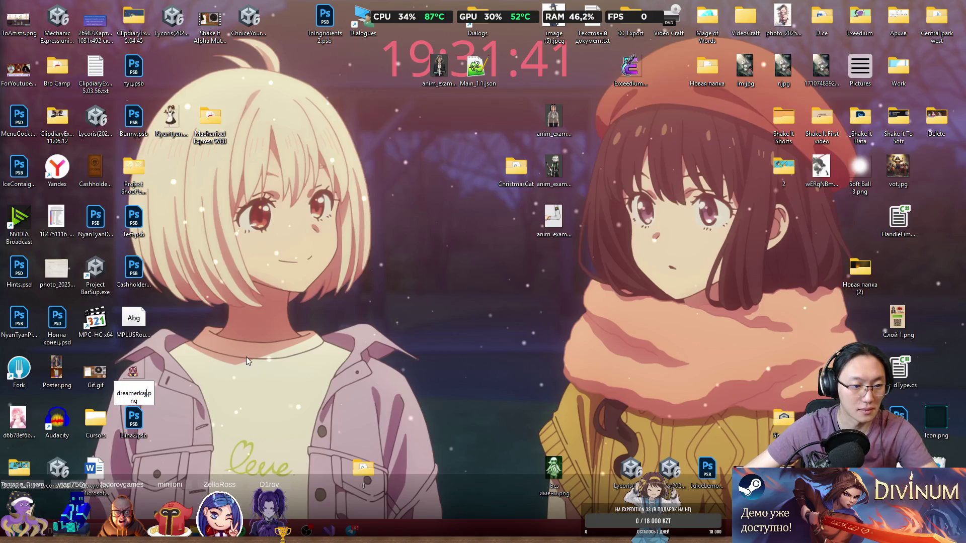
key(Return)
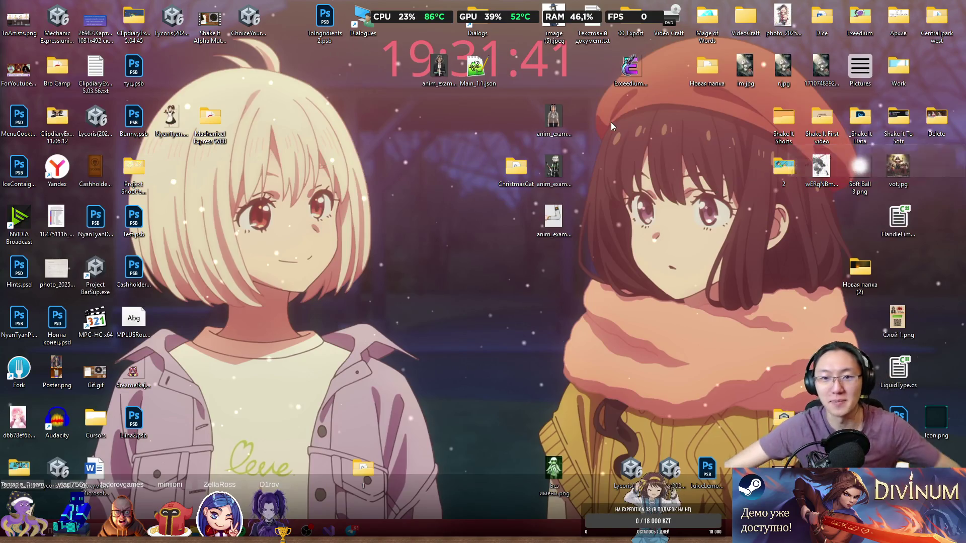
double_click(815, 121)
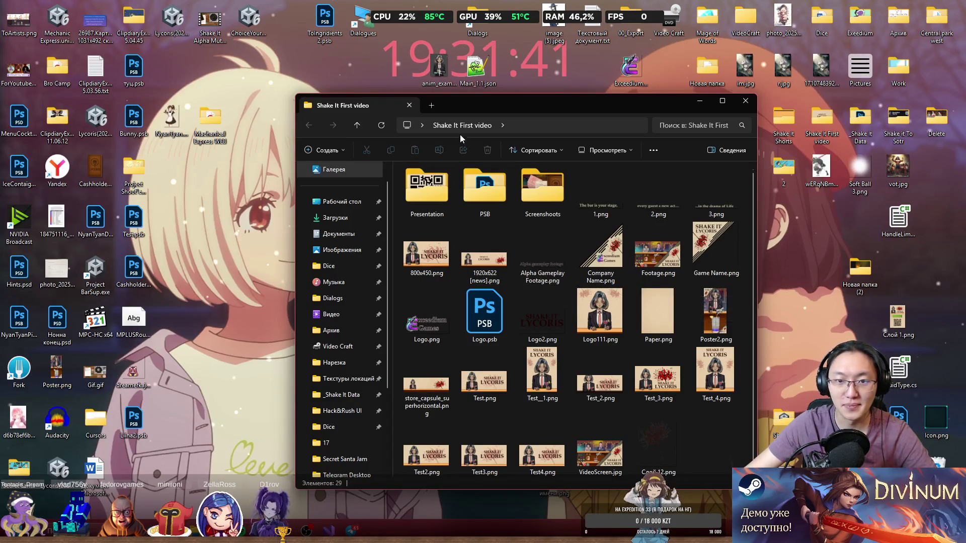
Look through and close the Shake It First video and Shake It Shorts folders, then open _Shake It Data.
mouse_move(532, 97)
mouse_down()
mouse_move(540, 82)
mouse_move(540, 91)
mouse_up()
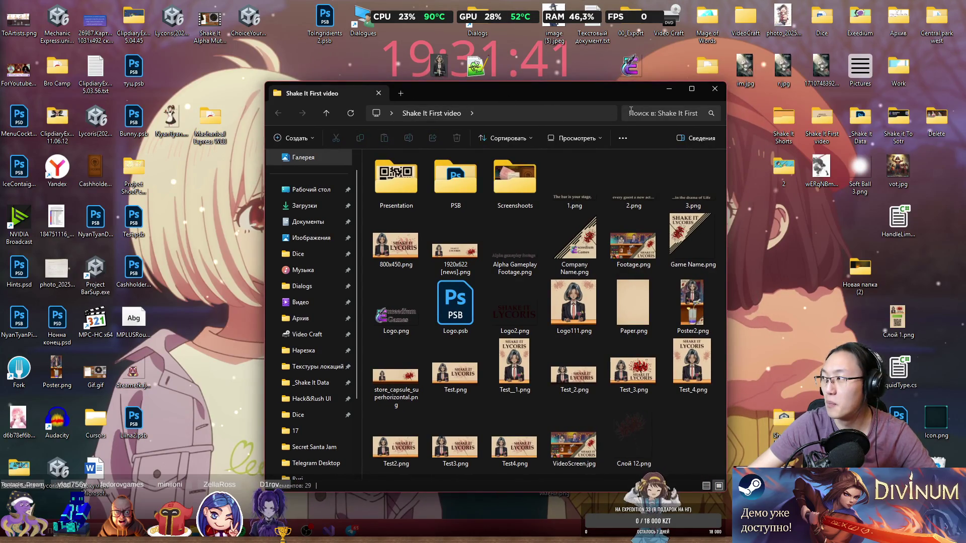
drag(704, 97, 678, 110)
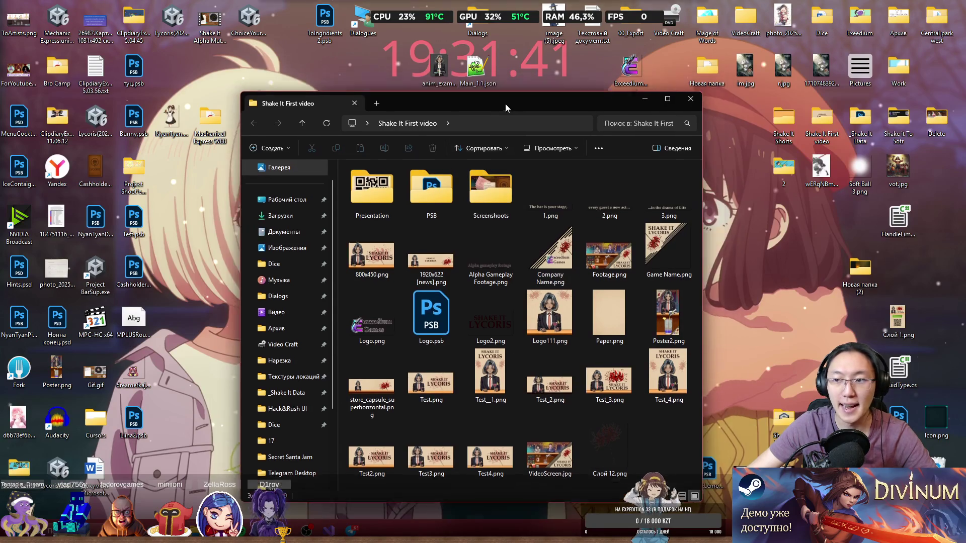
click(681, 110)
double_click(775, 115)
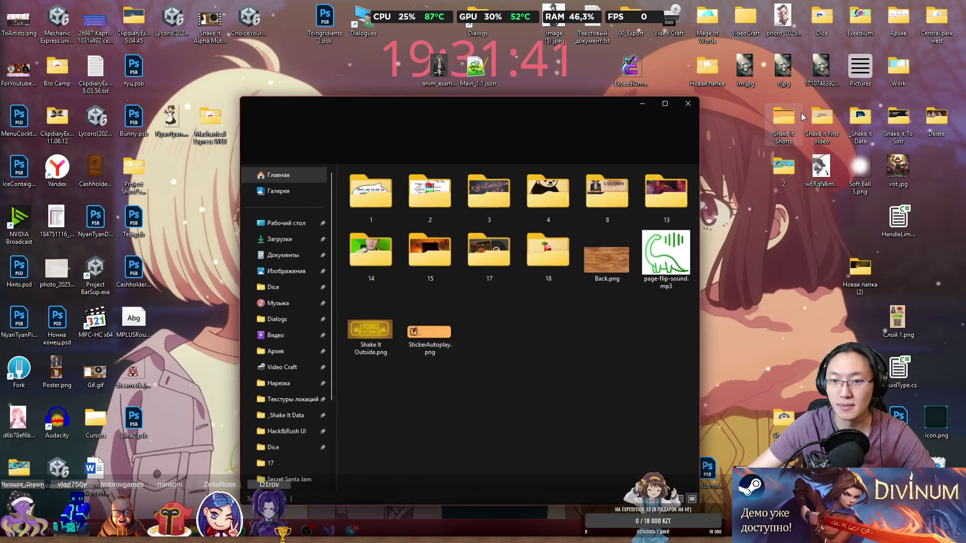
drag(525, 107, 547, 100)
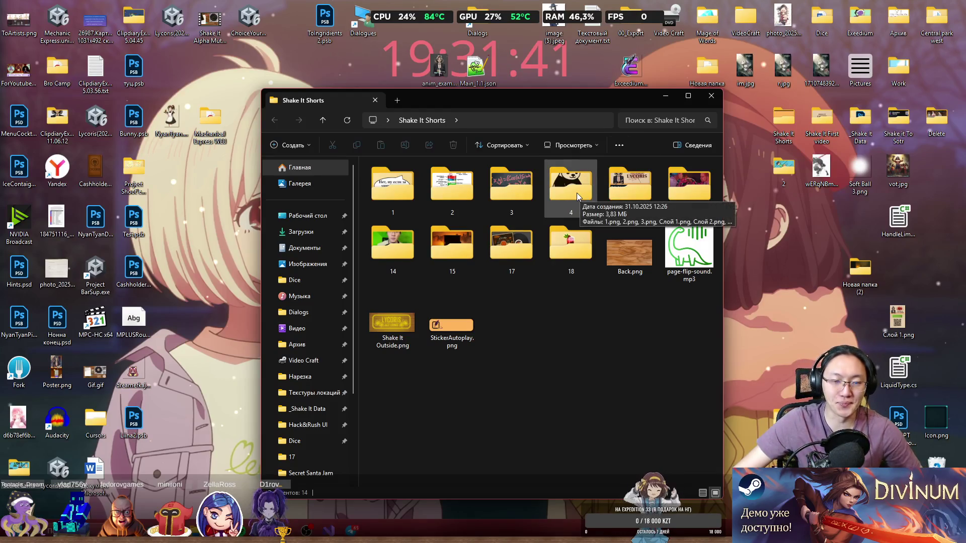
click(711, 96)
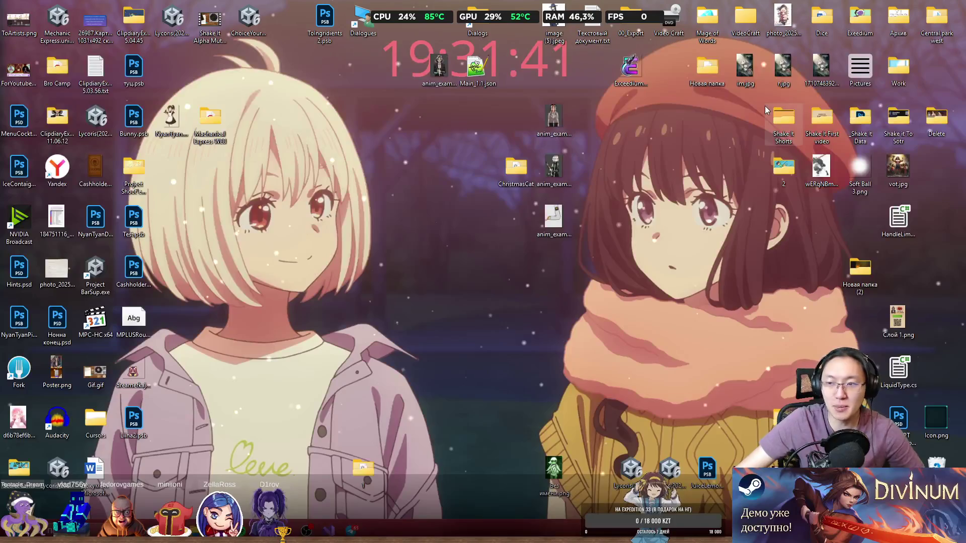
double_click(813, 135)
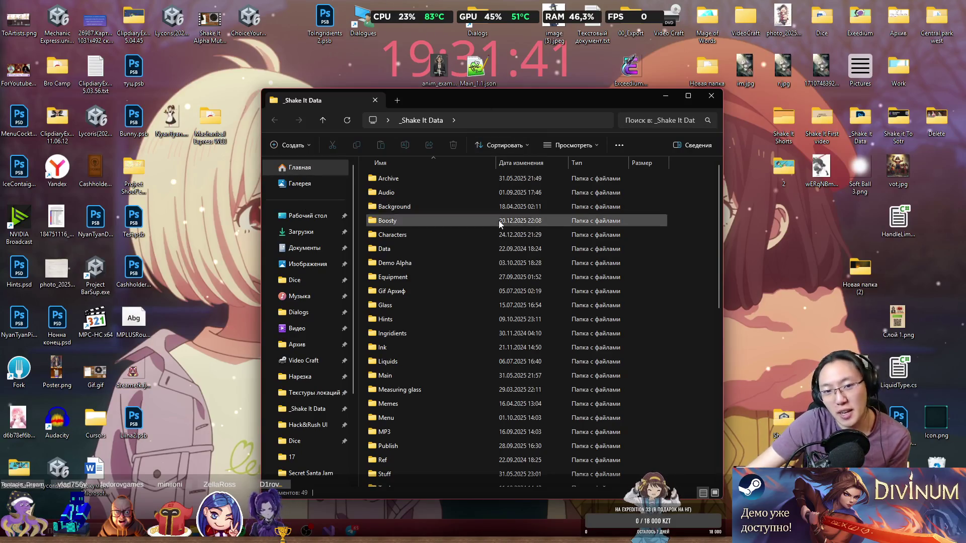
Move dreamerkaj.png into the Boosty folder, then switch over to the Unity Hub window.
double_click(441, 221)
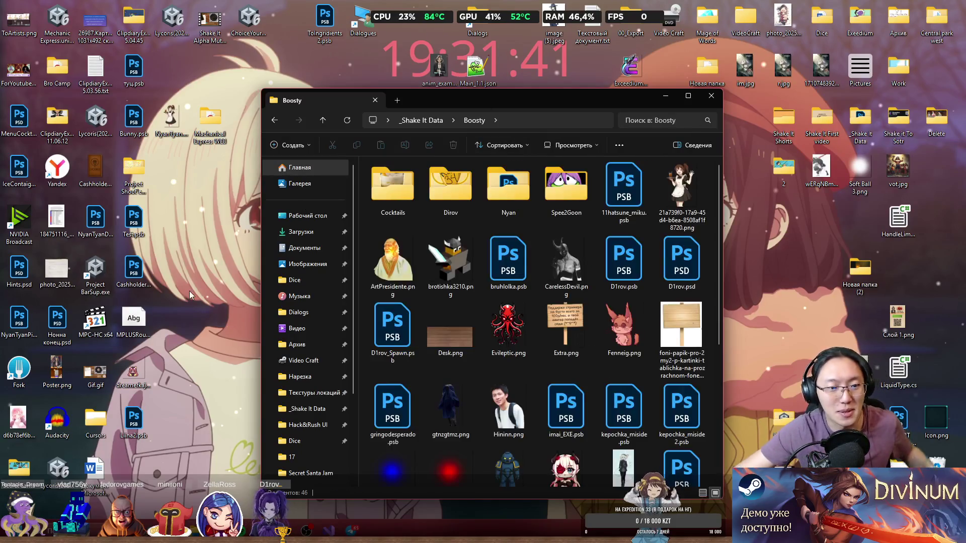
drag(132, 372, 449, 356)
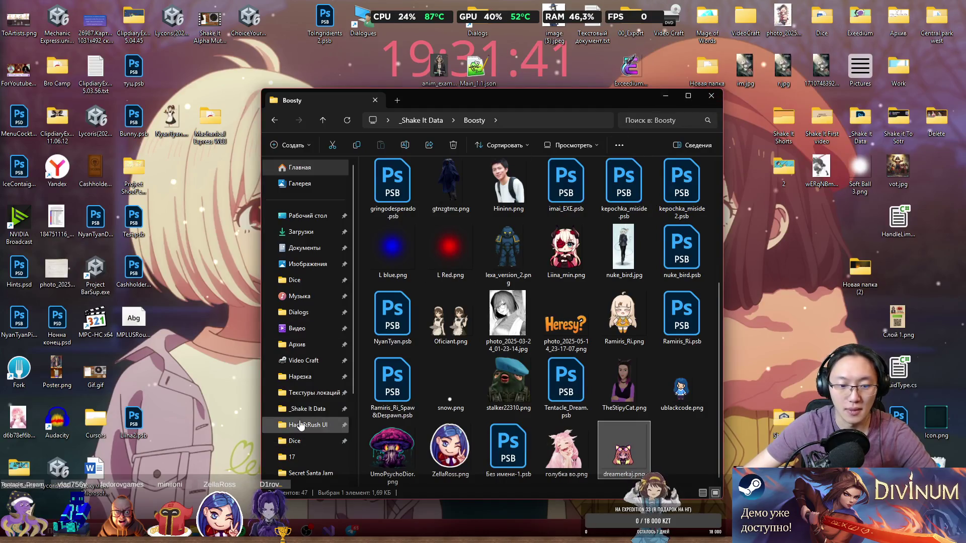
key(super)
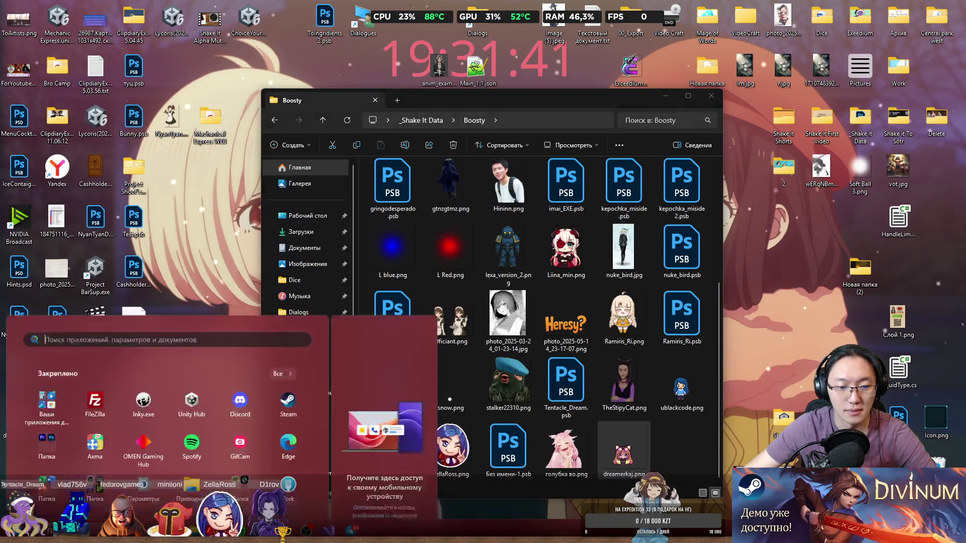
key(super)
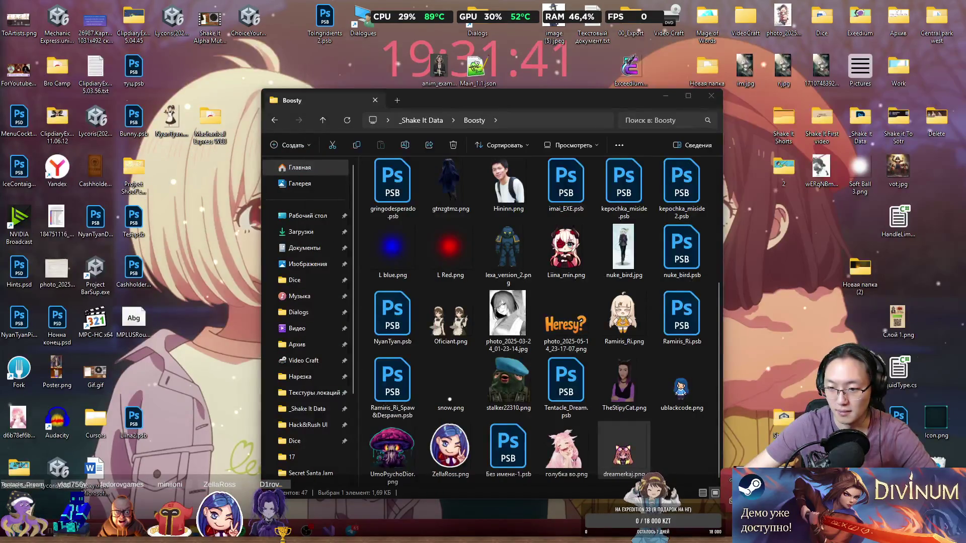
key(alt+Tab)
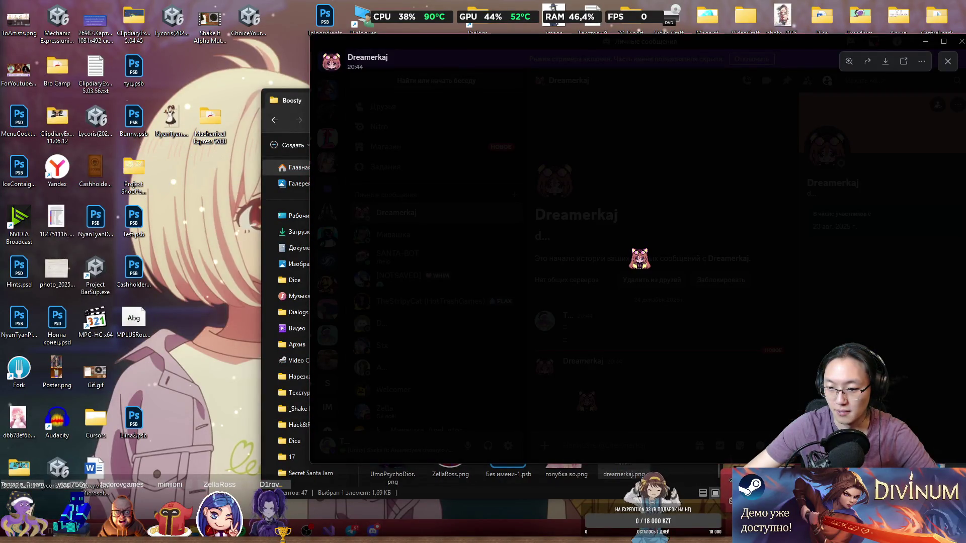
key(alt+Tab)
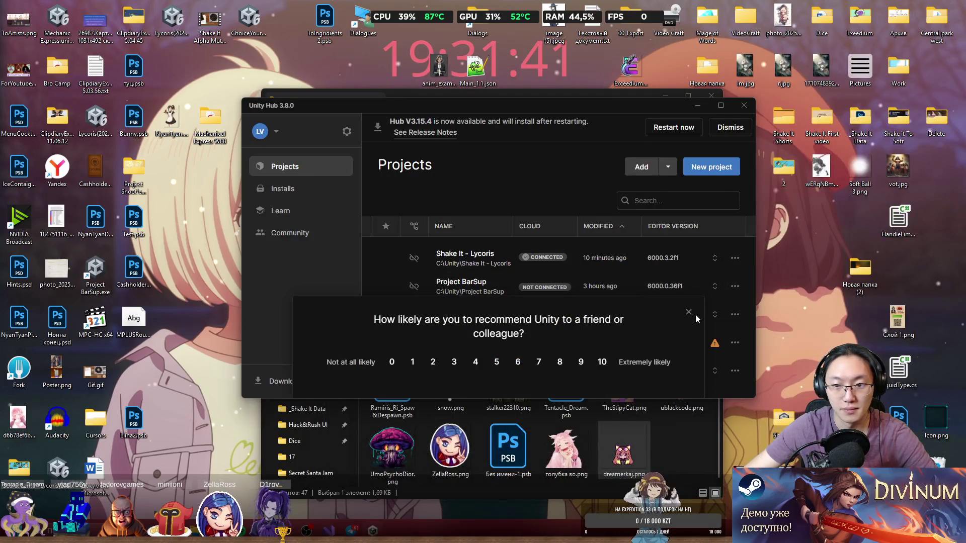
Dismiss the recommendation survey and launch Project BarSup from the Projects list.
click(689, 313)
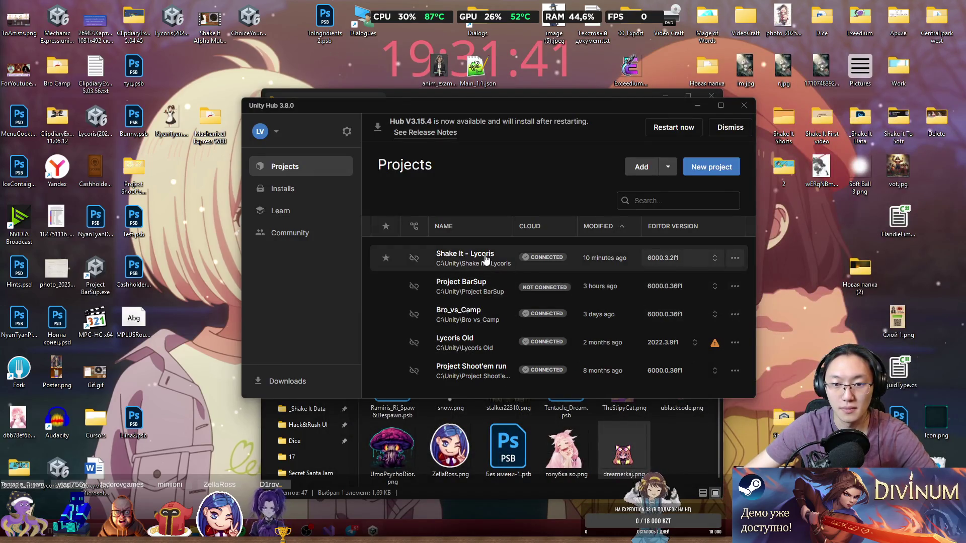
click(478, 292)
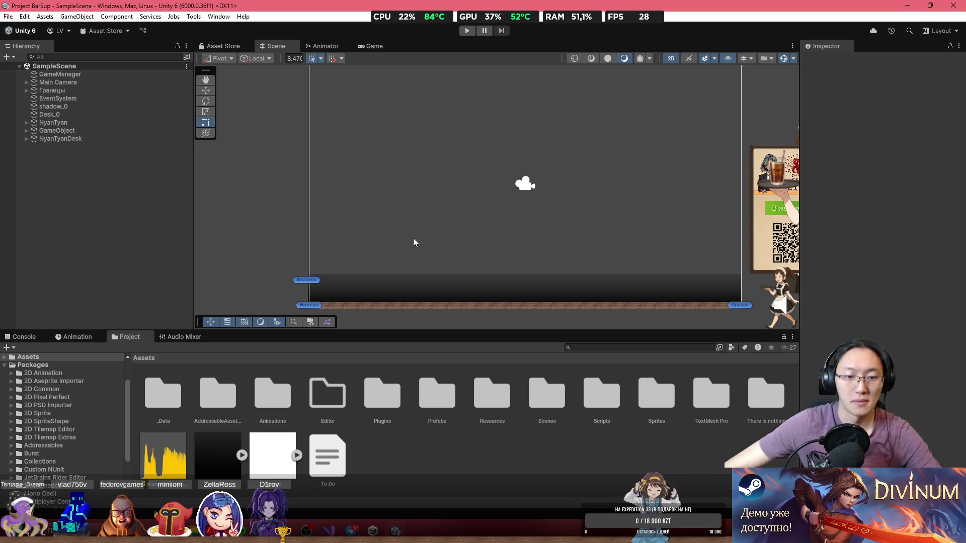
right_click(70, 195)
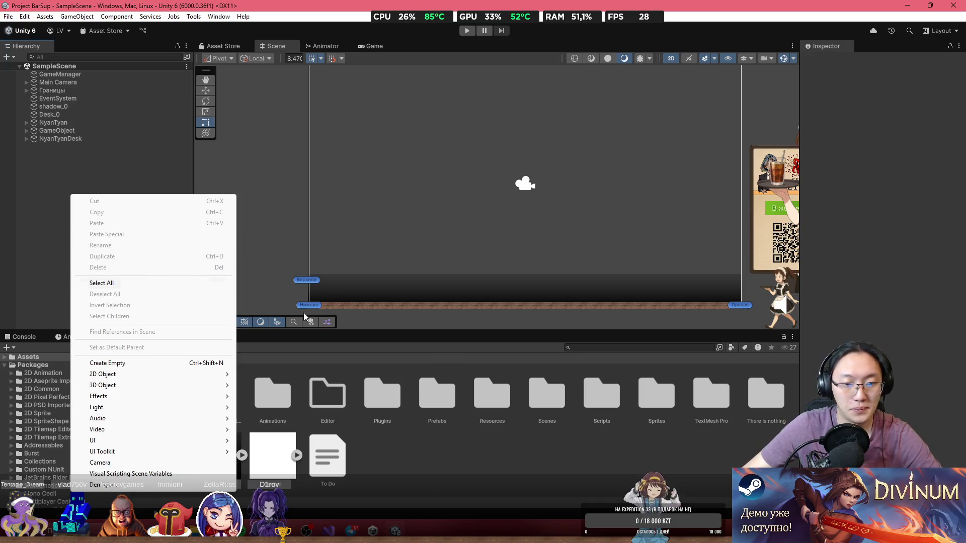
click(438, 219)
scroll(433, 250, up, 2)
right_click(479, 443)
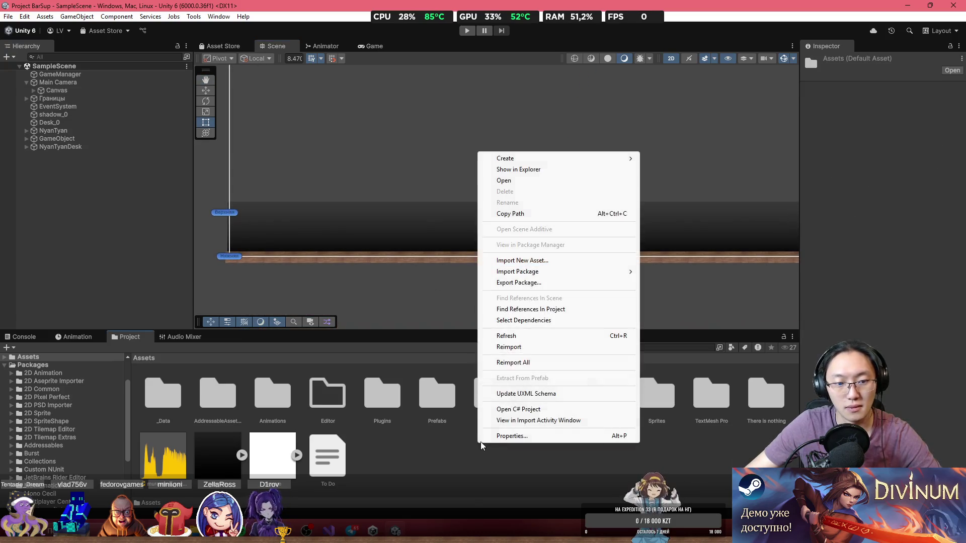
click(443, 366)
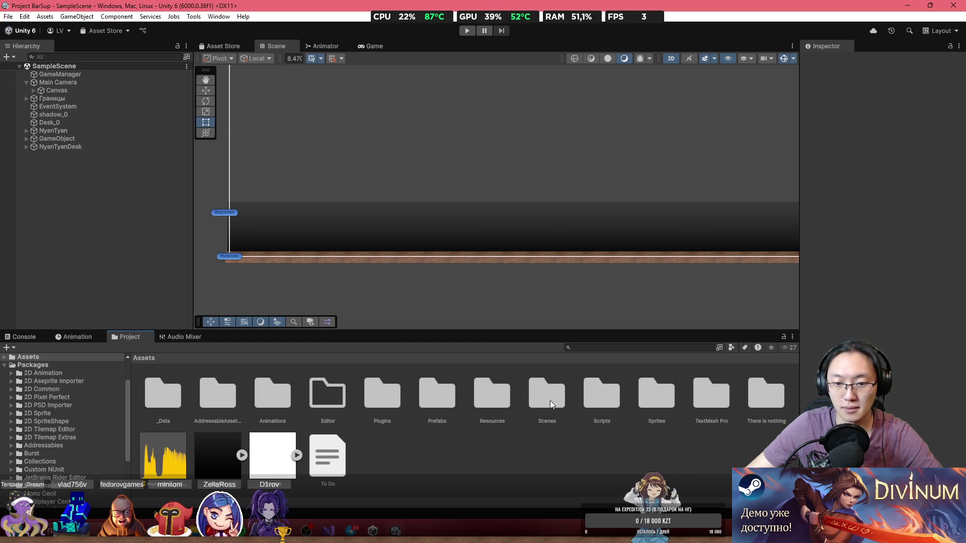
Drag the Evileptic prefab from Prefabs/Characters into SampleScene, focus on it, and return to Assets.
double_click(445, 406)
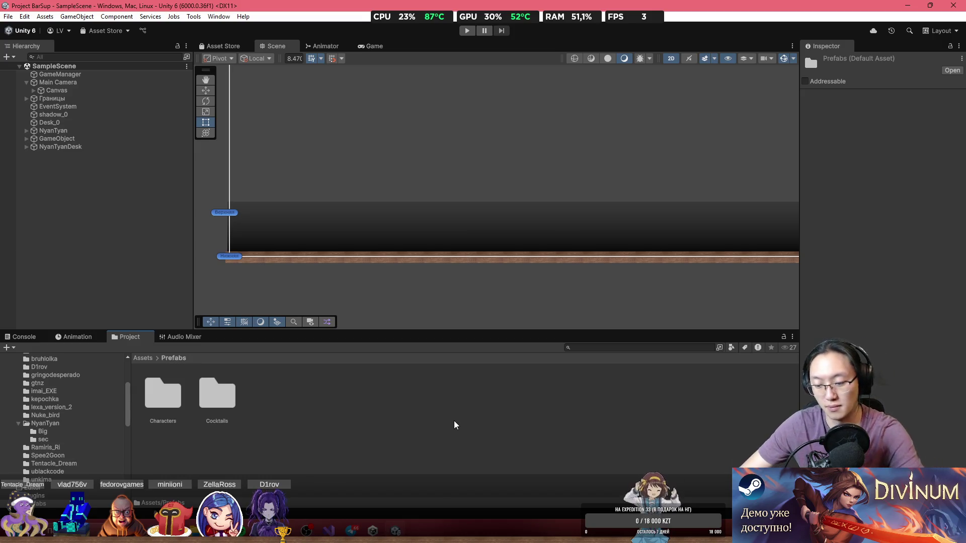
key(BackSpace)
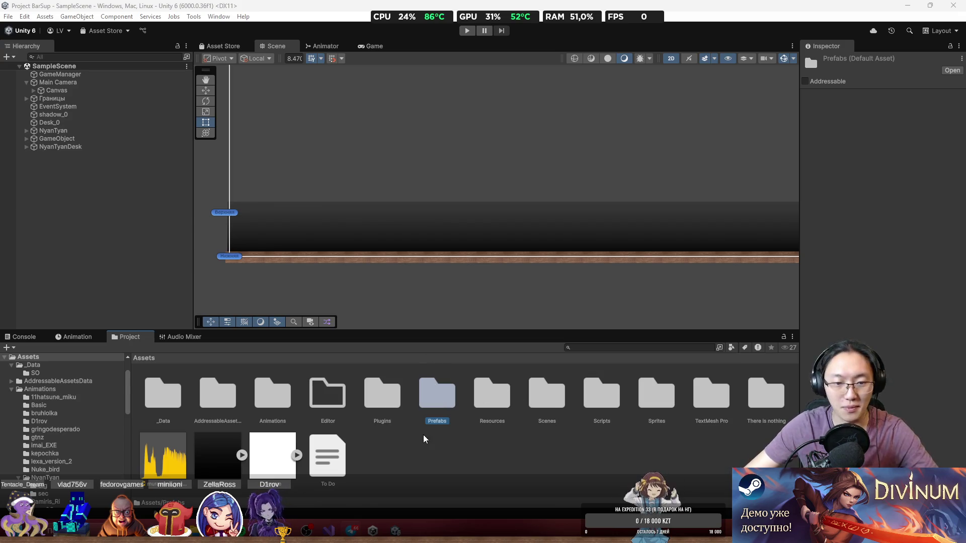
double_click(433, 397)
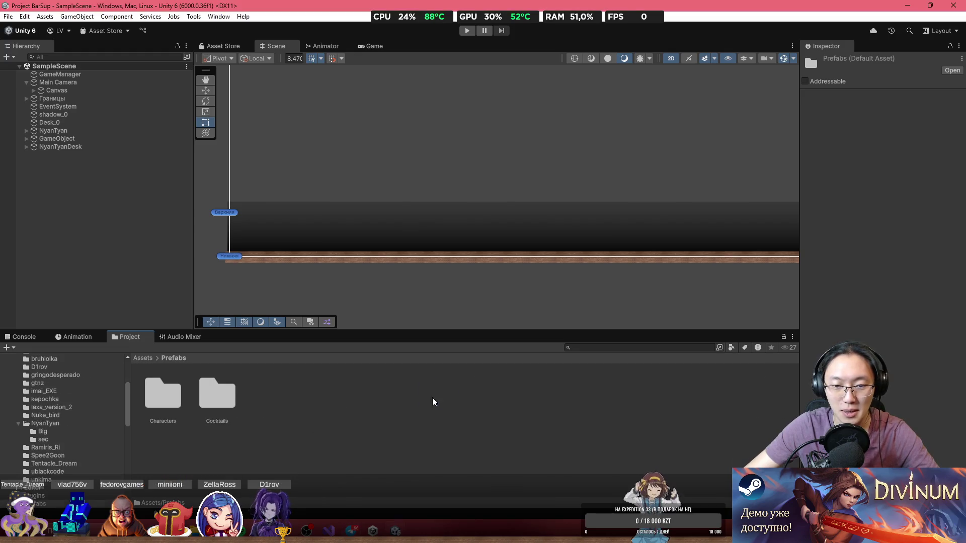
double_click(165, 400)
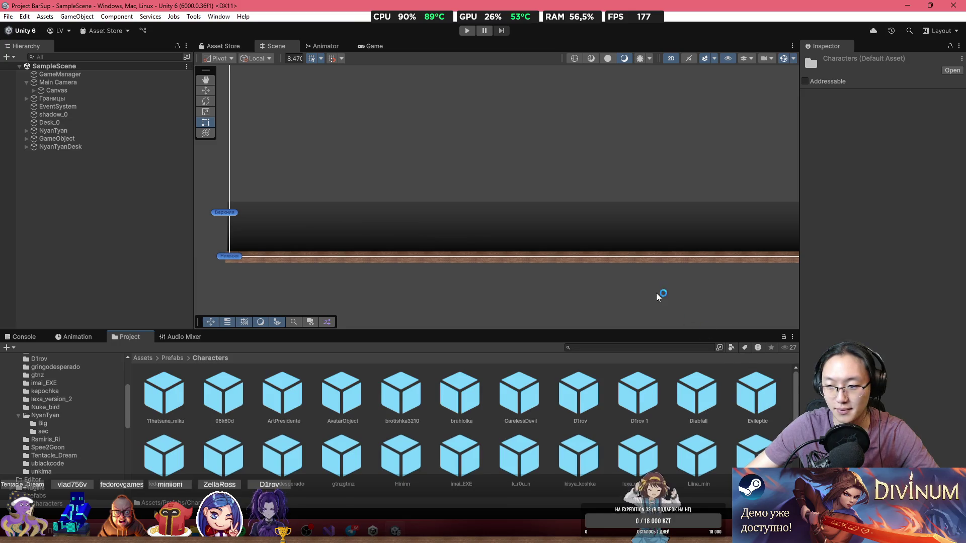
mouse_move(747, 410)
mouse_down()
mouse_move(618, 264)
mouse_move(533, 254)
mouse_up()
key(f)
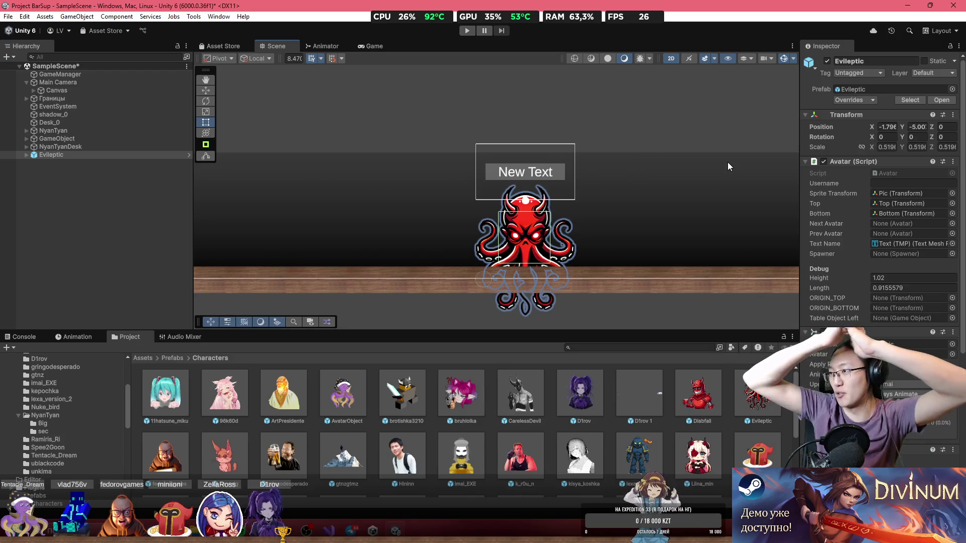
click(630, 273)
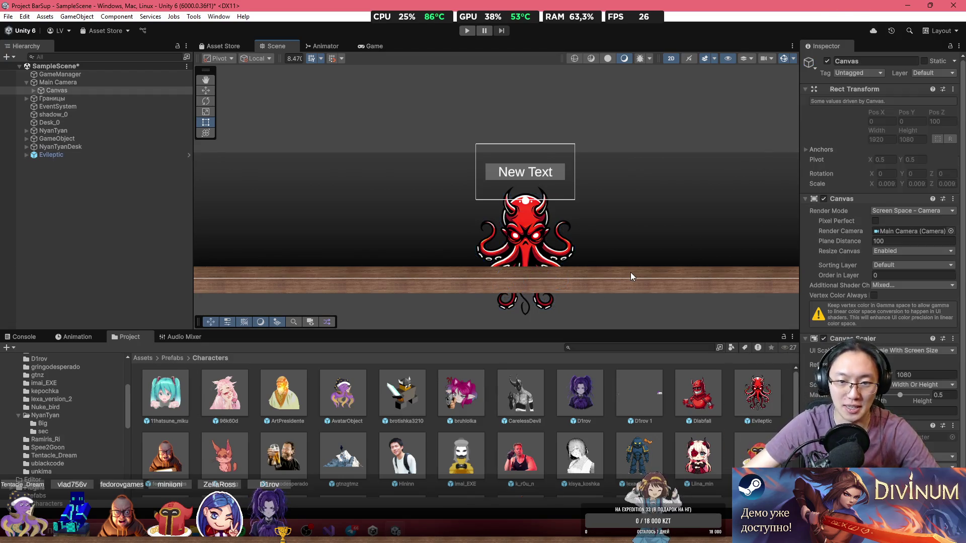
click(163, 361)
click(151, 360)
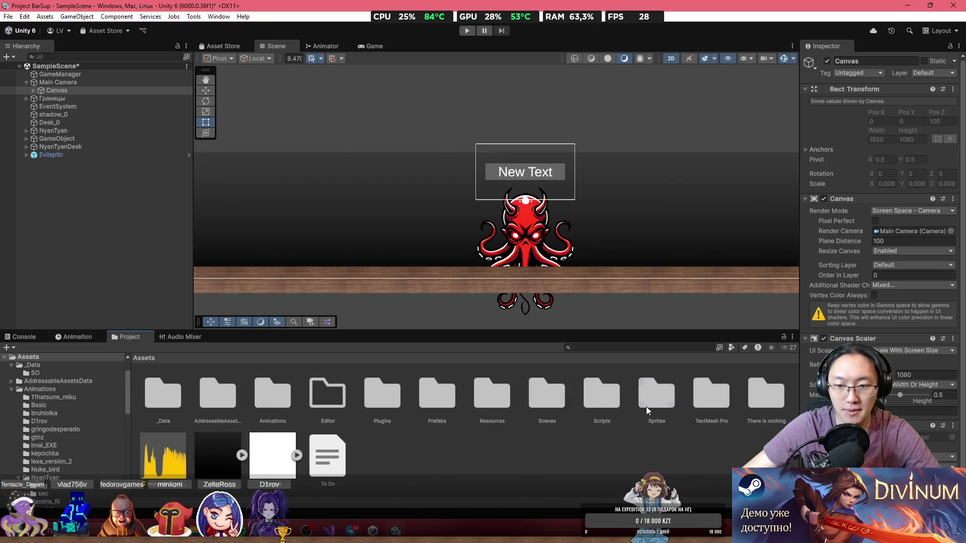
Open the Sprites/Characters folder in the Project panel, then minimize the Boosty Explorer window.
double_click(646, 406)
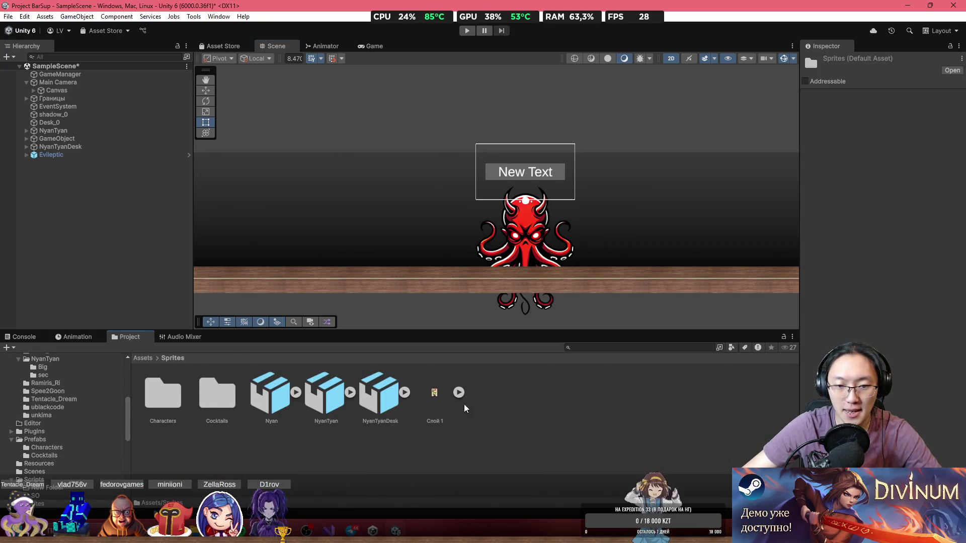
double_click(156, 397)
mouse_move(195, 532)
click(230, 482)
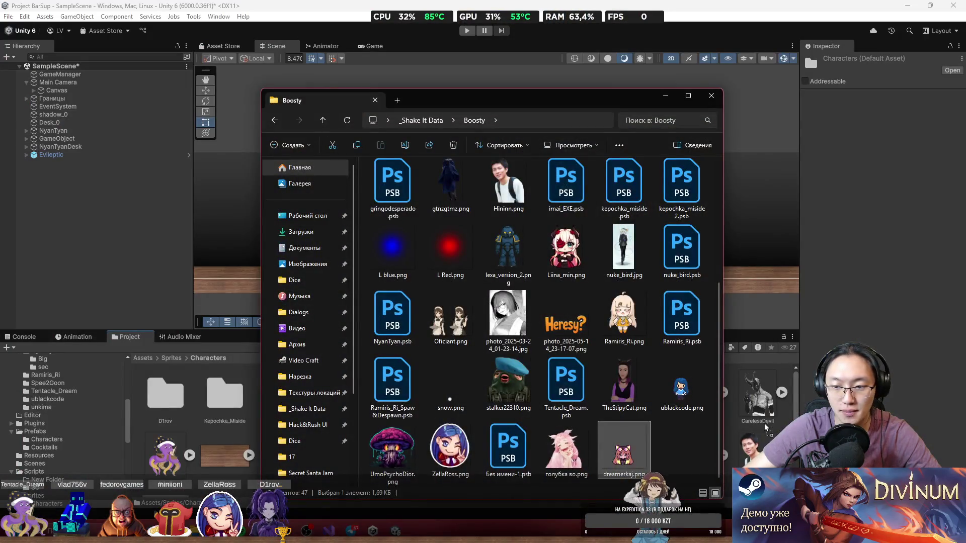
click(671, 101)
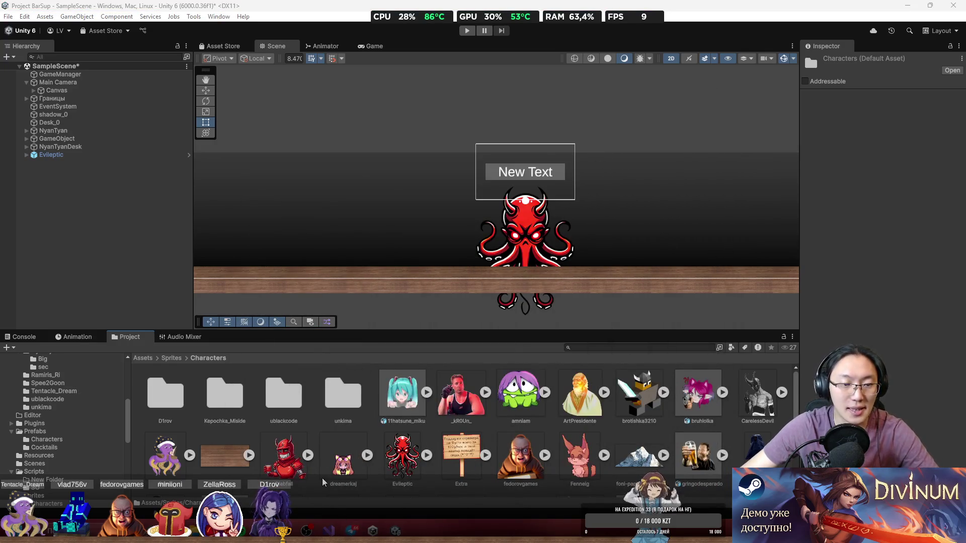
mouse_move(350, 533)
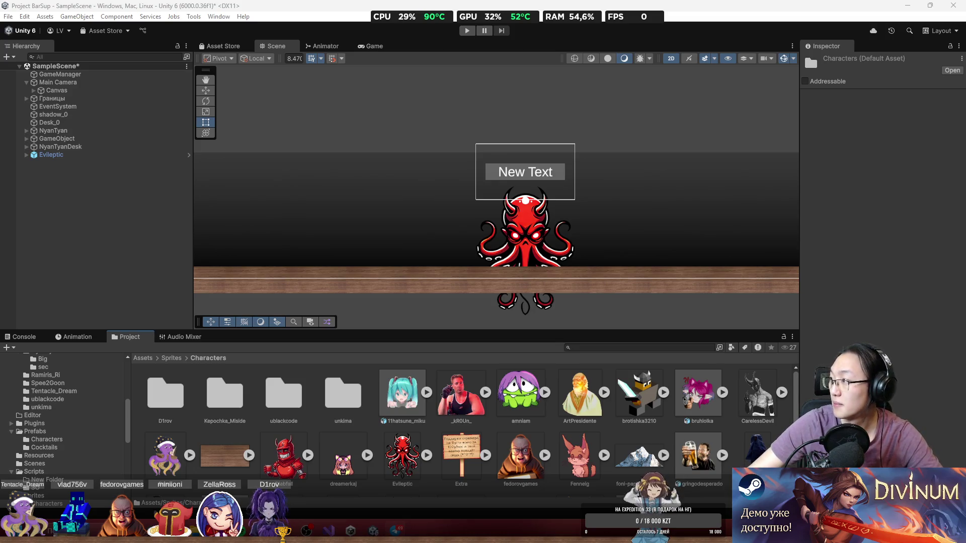
Delete the vlad756v sprites from Sprites/Characters.
scroll(671, 448, down, 2)
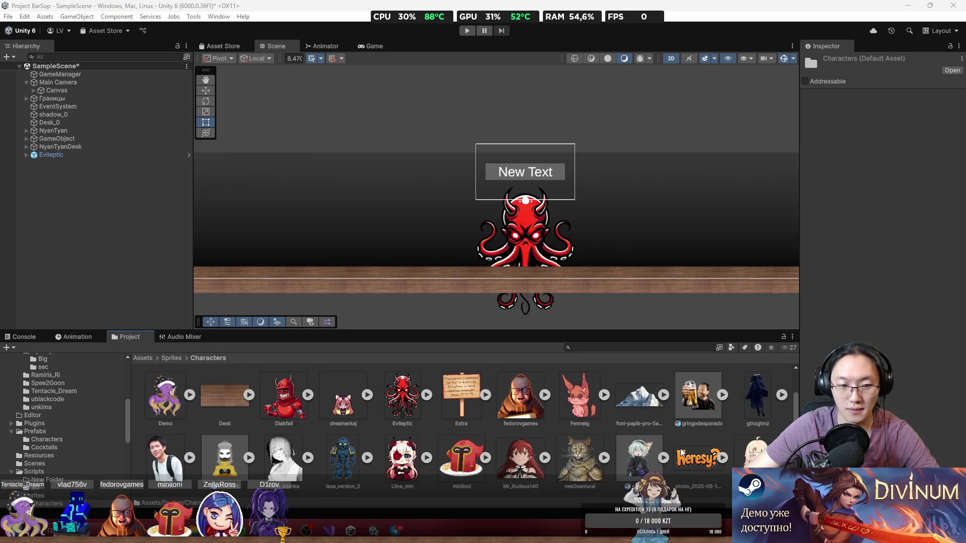
scroll(677, 449, down, 2)
click(704, 469)
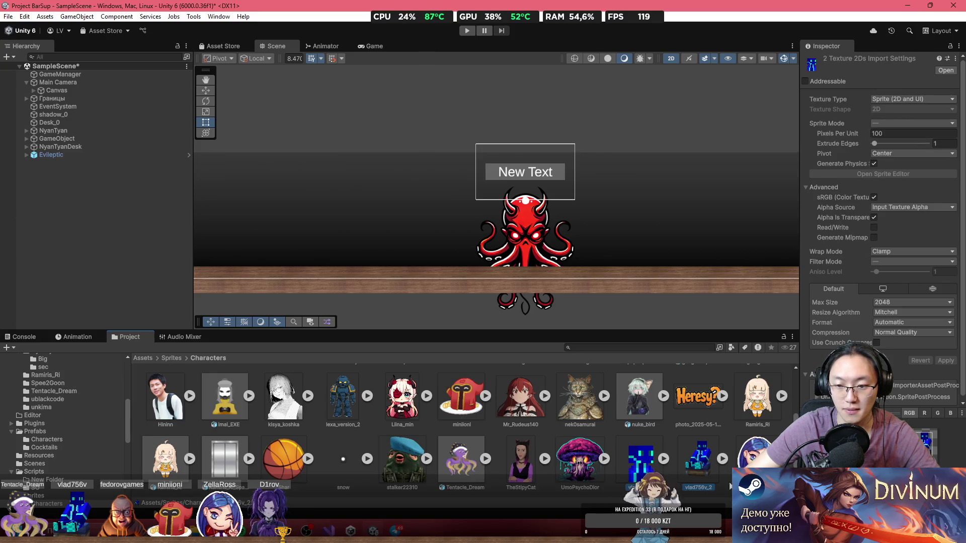
key(Delete)
key(Return)
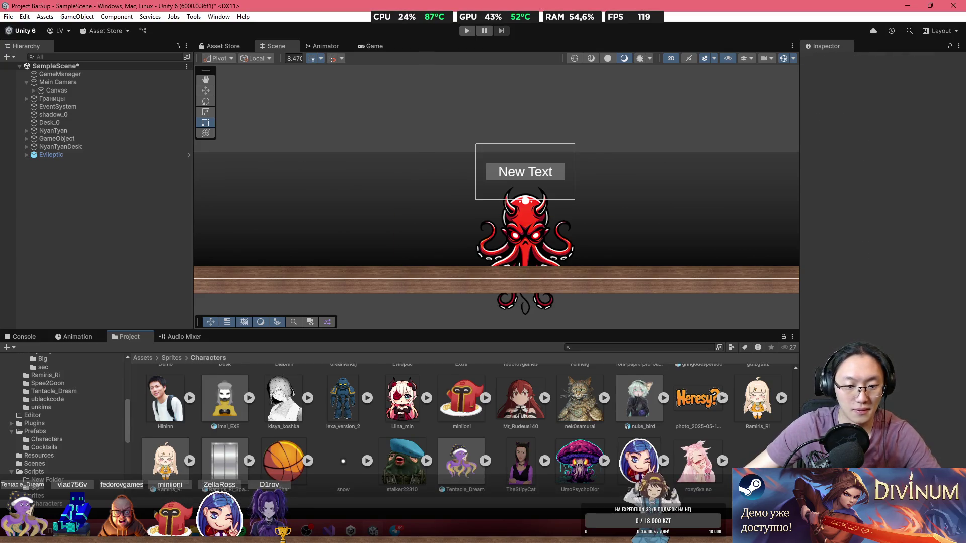
Import vlad758v.png from the Boosty folder into the Characters sprites folder.
click(260, 464)
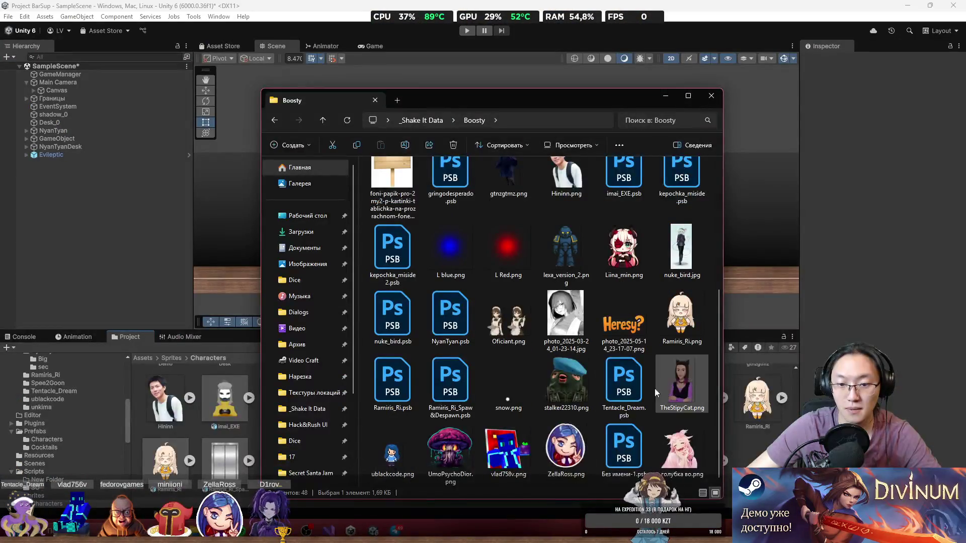
click(508, 451)
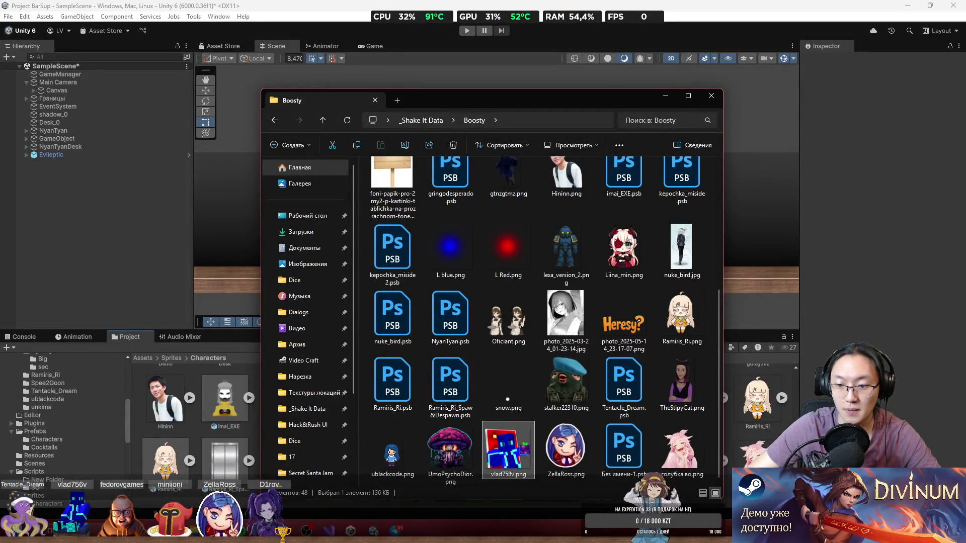
drag(508, 450, 755, 412)
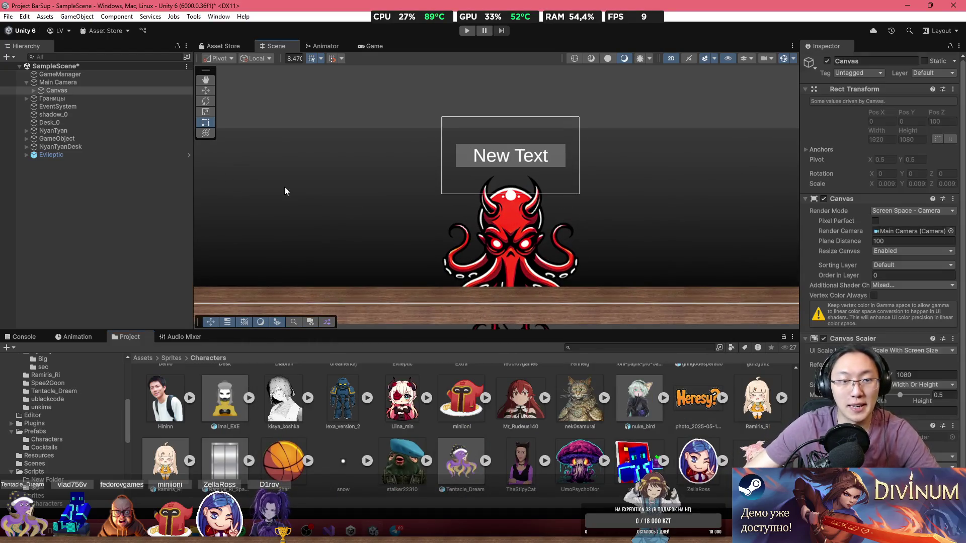
Unpack the Evileptic prefab instance in the hierarchy.
right_click(110, 150)
right_click(73, 153)
mouse_move(141, 302)
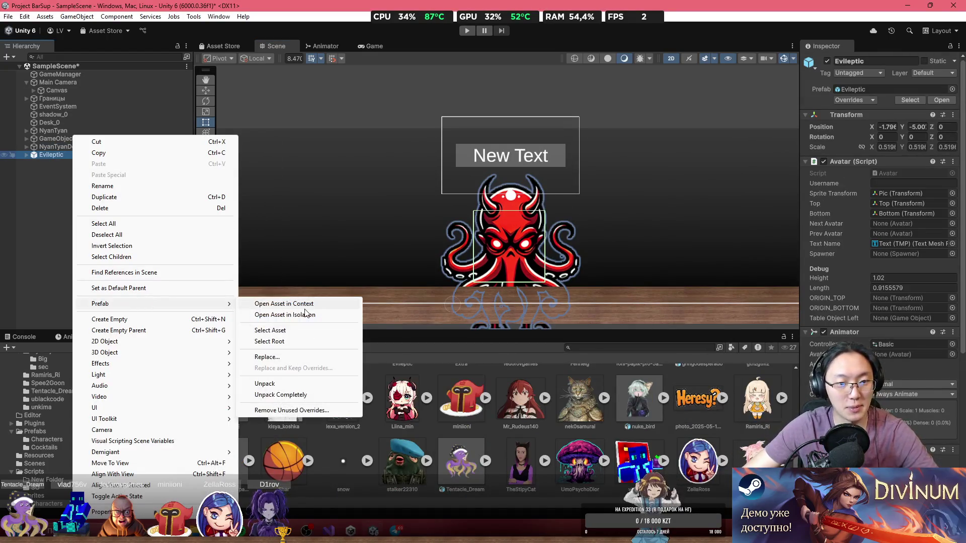
click(292, 382)
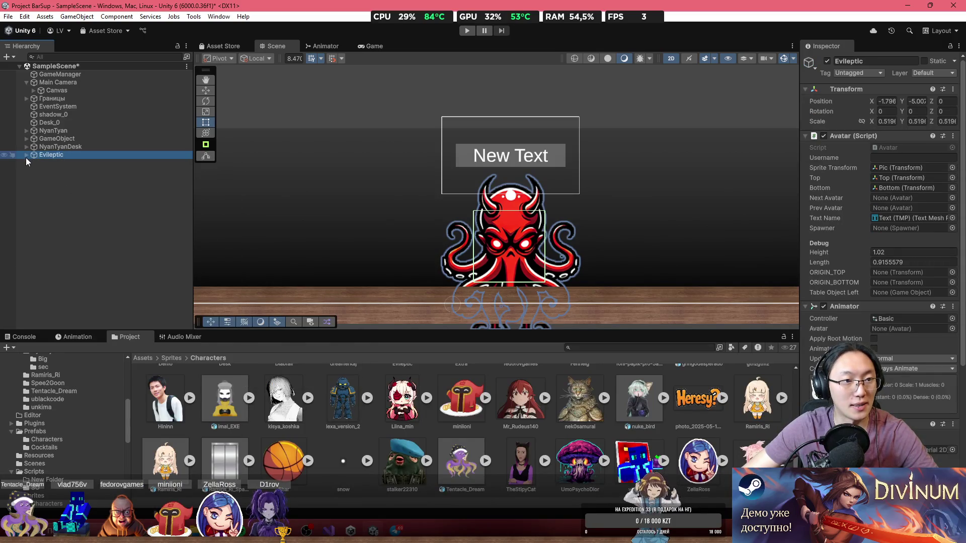
Expand Evileptic down through CenteredObject > AnimatedObject and select its Pic object.
click(26, 156)
click(40, 187)
click(48, 194)
click(33, 179)
click(33, 187)
click(40, 196)
click(58, 203)
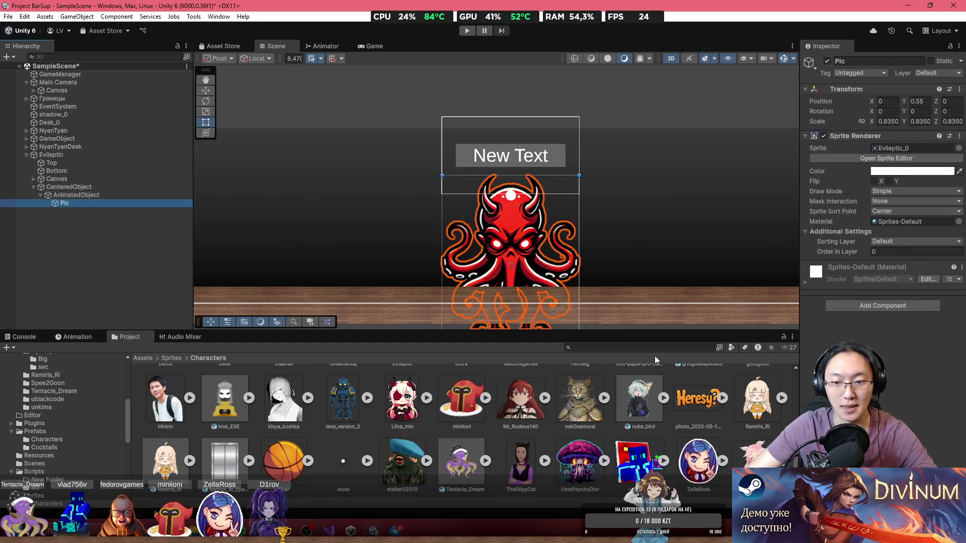
Give Pic the dreamerkaj sprite and apply Point (no filter) filtering to that sprite.
click(958, 148)
click(911, 252)
click(840, 258)
click(892, 261)
click(906, 273)
click(946, 361)
scroll(547, 276, down, 1)
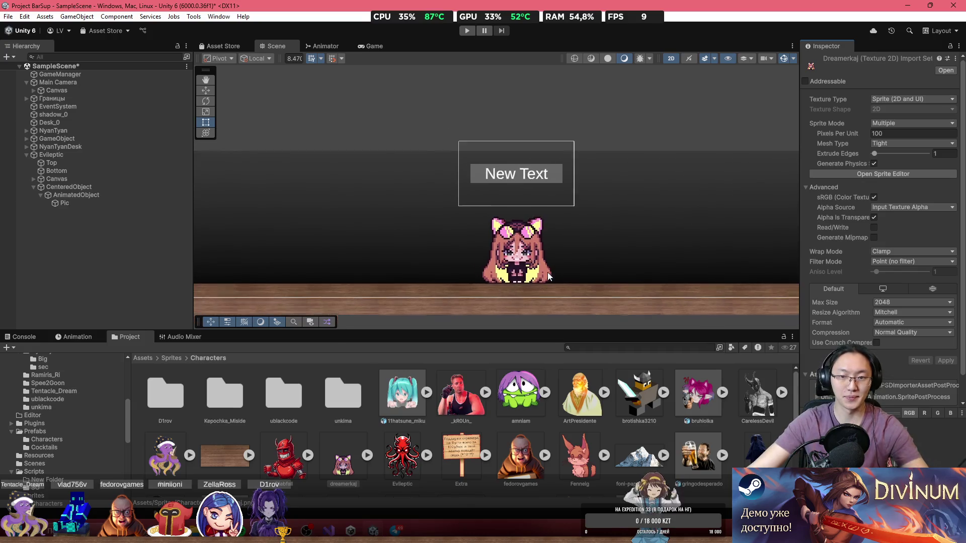
click(60, 154)
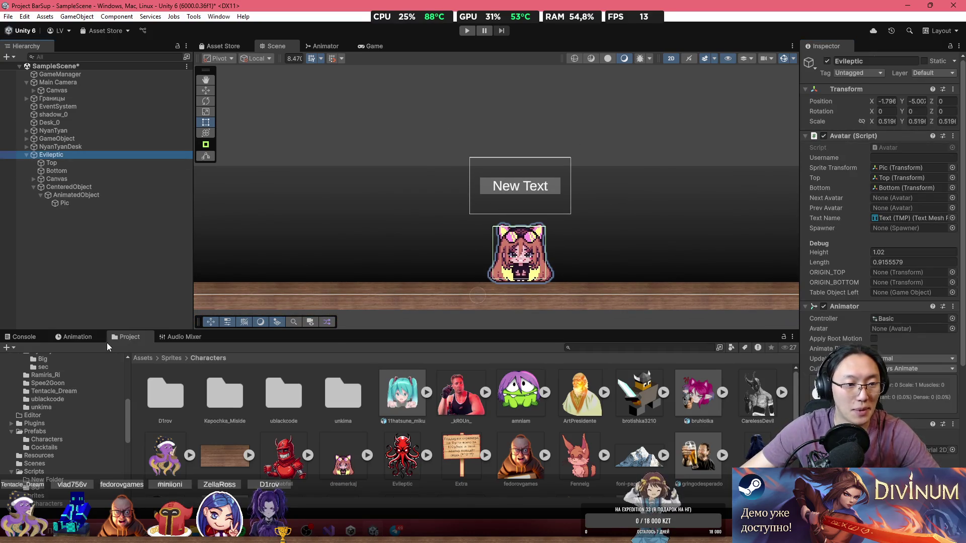
click(106, 341)
drag(221, 350, 772, 373)
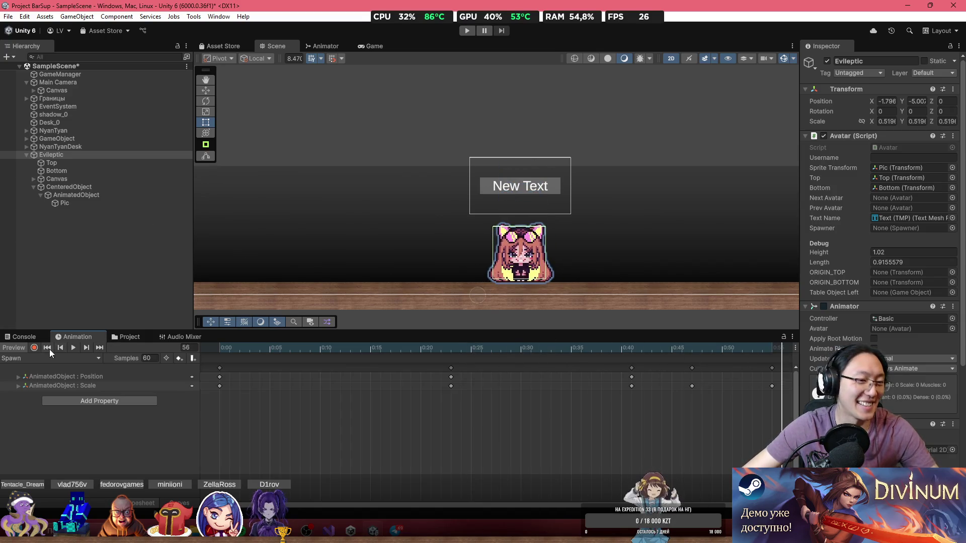
click(876, 63)
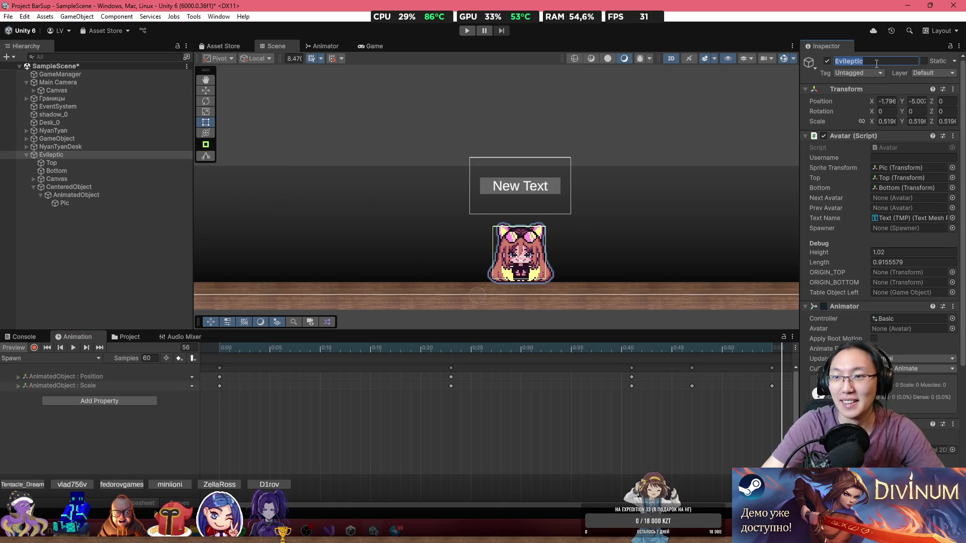
text(dreamerka)
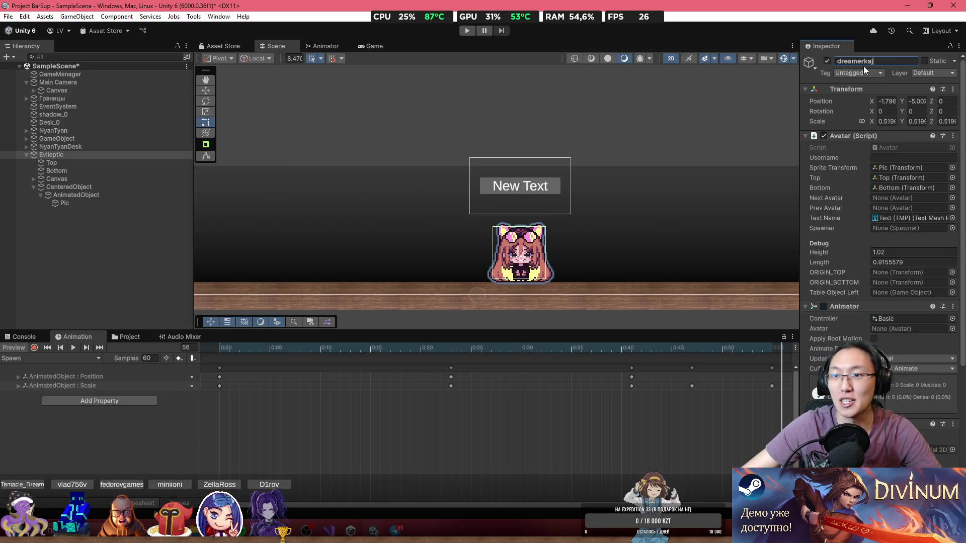
text(j)
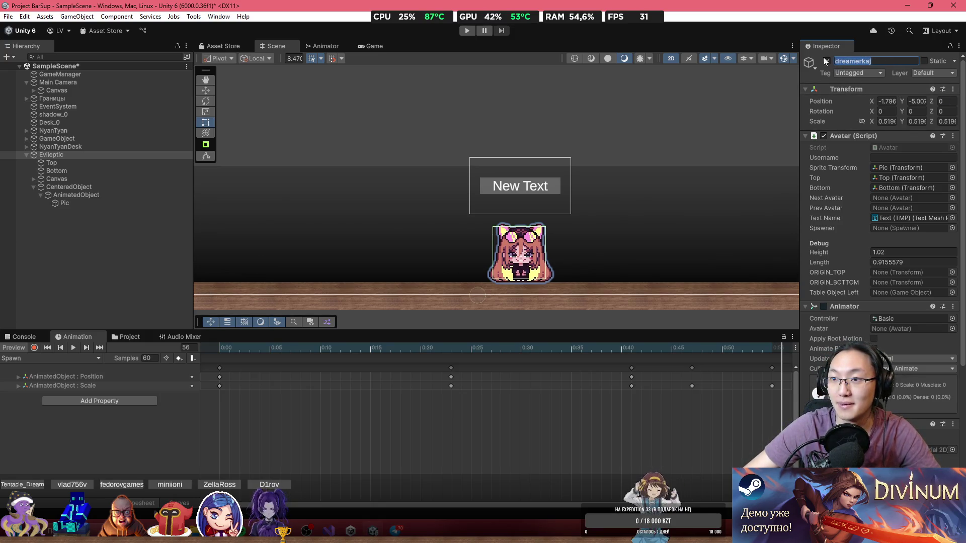
click(114, 155)
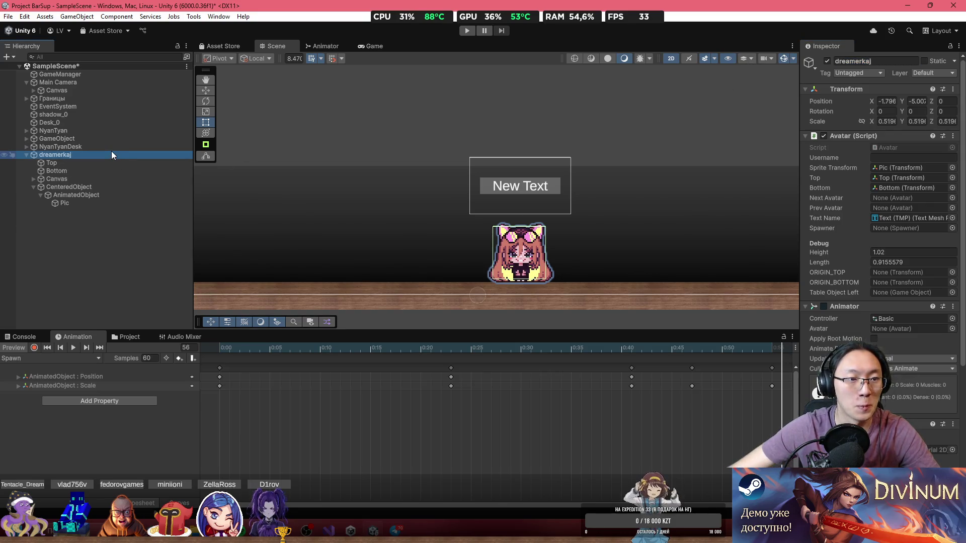
click(121, 338)
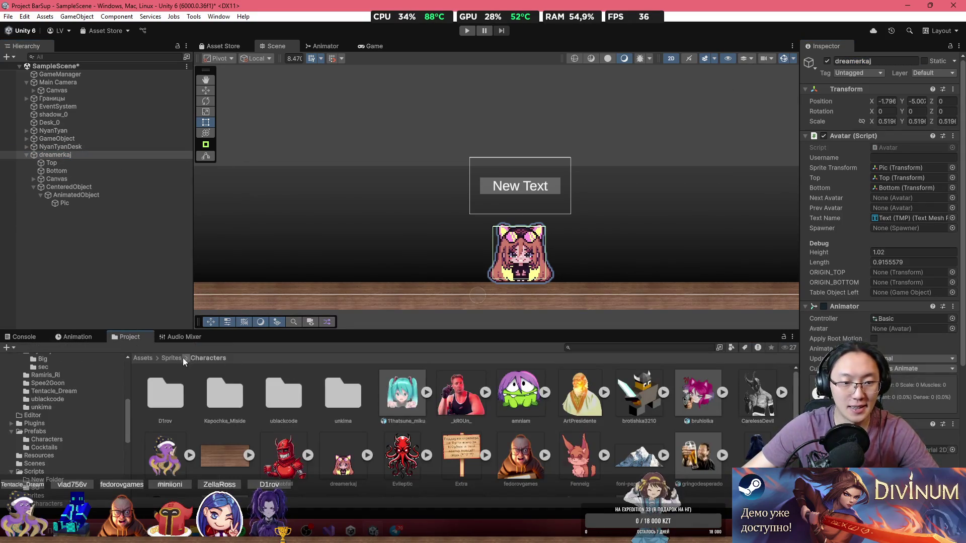
Save the dreamerkaj object as a prefab in Assets/Prefabs/Characters.
click(144, 358)
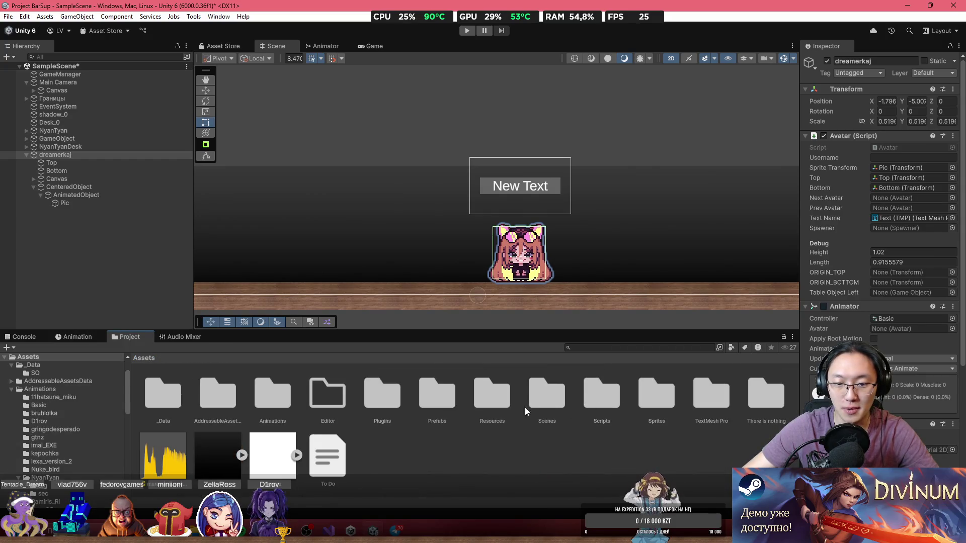
click(437, 397)
double_click(437, 397)
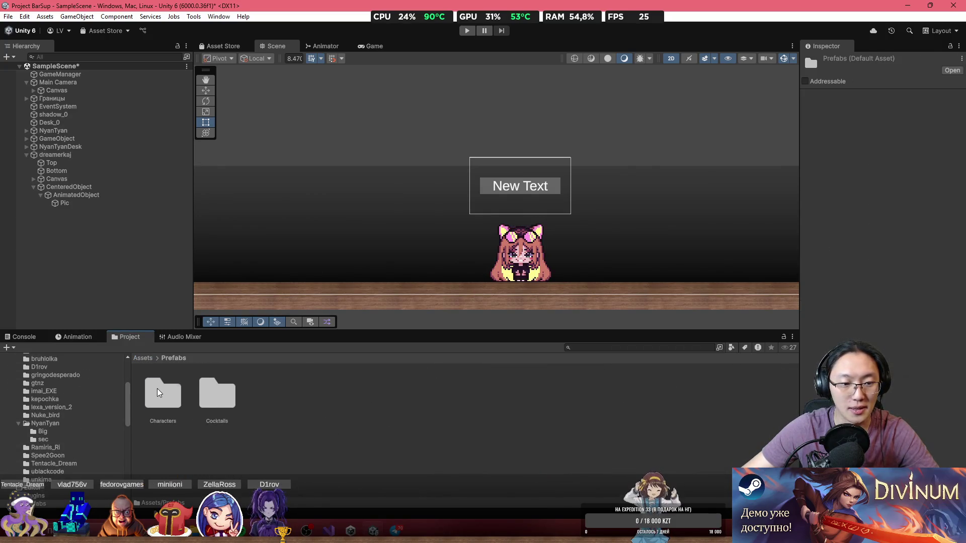
double_click(157, 388)
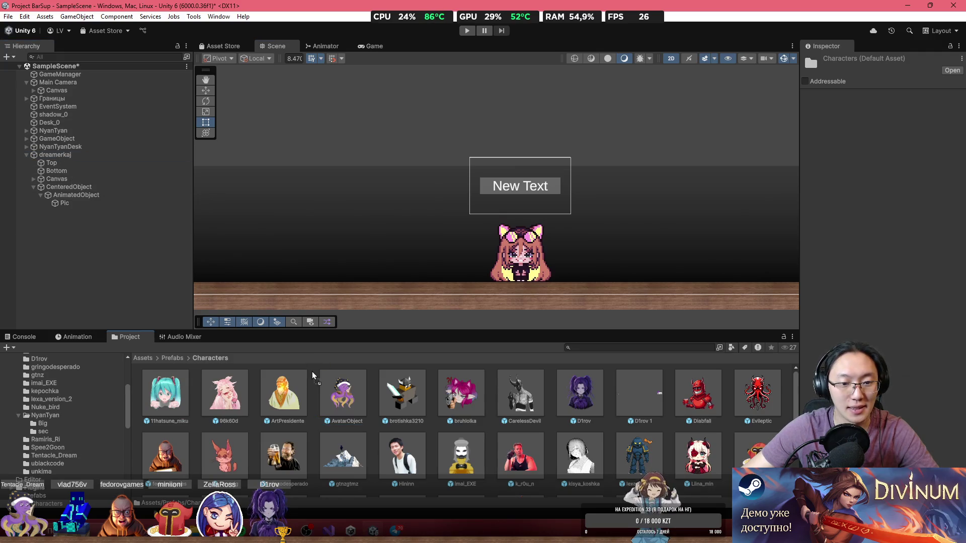
drag(312, 372, 361, 394)
Mark the dreamerkaj prefab Addressable with address dreamerkaj.
scroll(500, 403, down, 1)
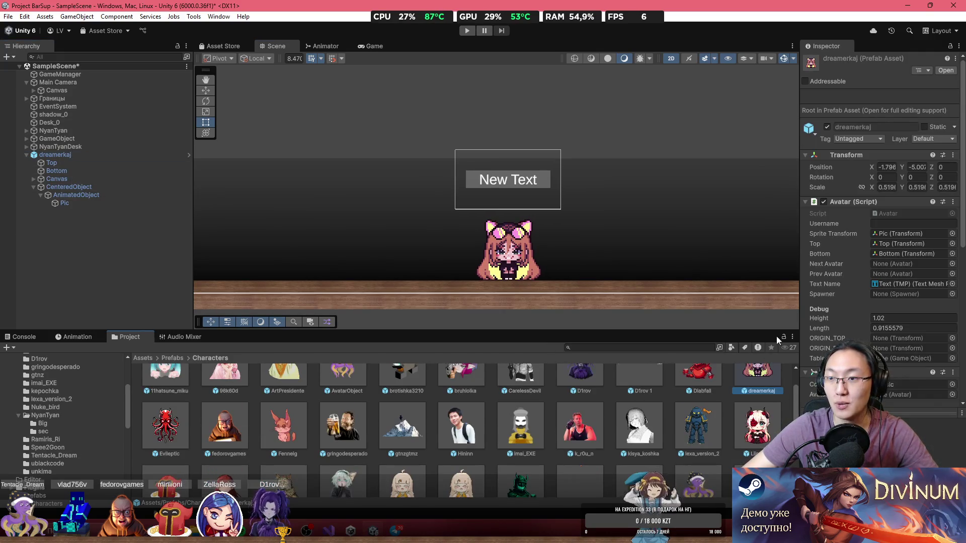
click(828, 82)
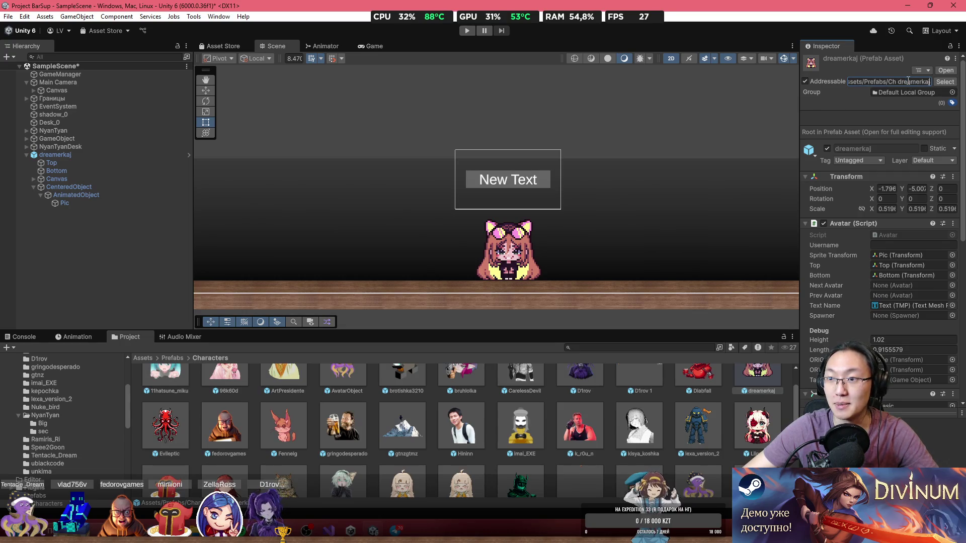
text(dreamerkaj)
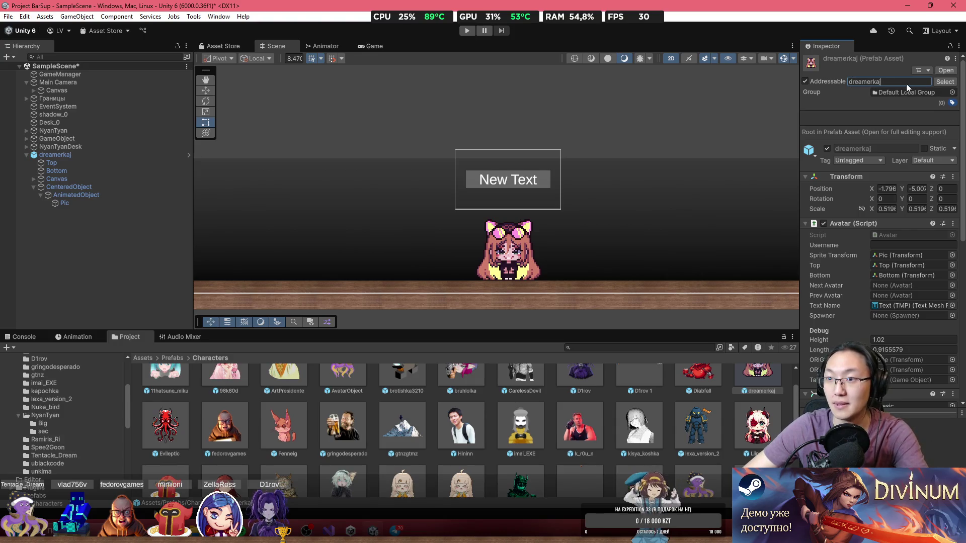
scroll(684, 378, up, 1)
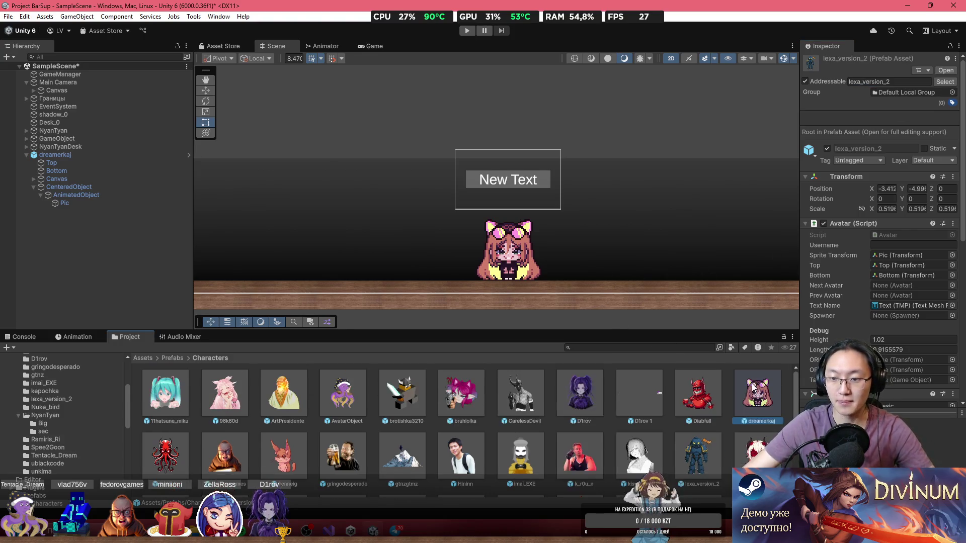
click(76, 155)
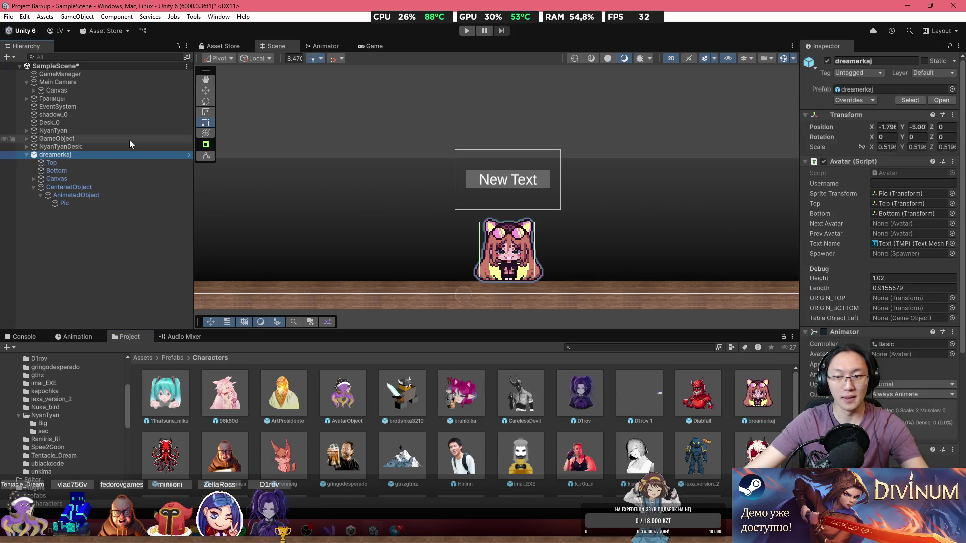
key(Delete)
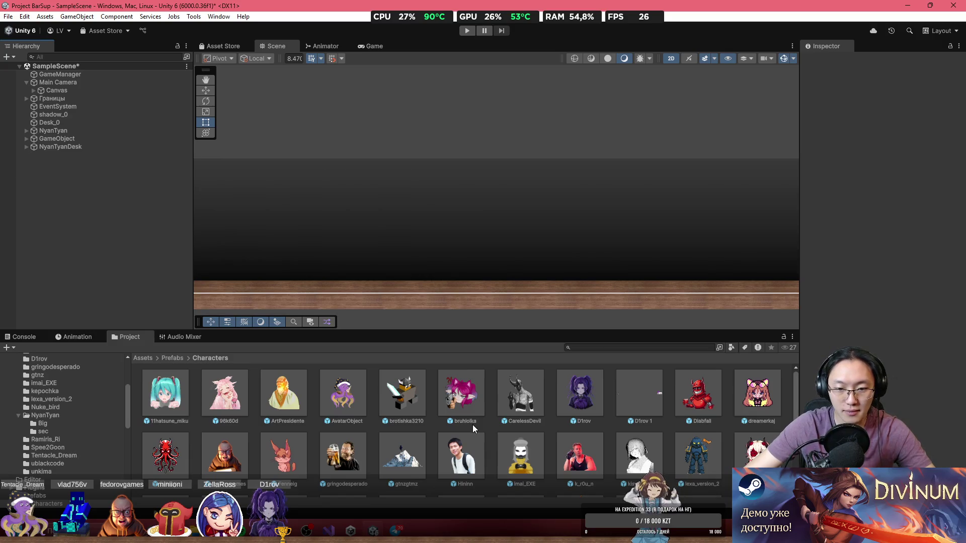
scroll(472, 424, down, 4)
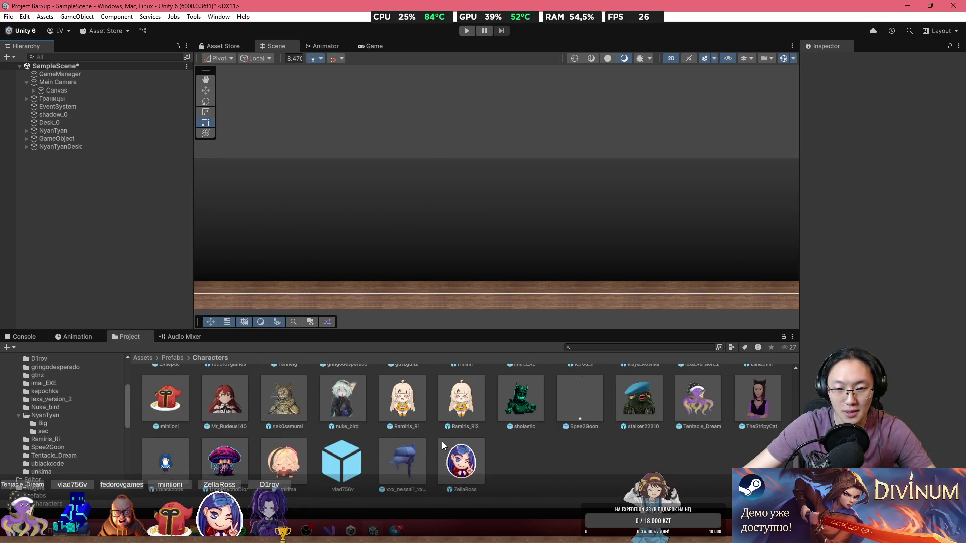
Place a vlad756v avatar in the scene and select its Pic object.
mouse_move(339, 473)
mouse_down()
mouse_move(466, 282)
mouse_move(470, 295)
mouse_up()
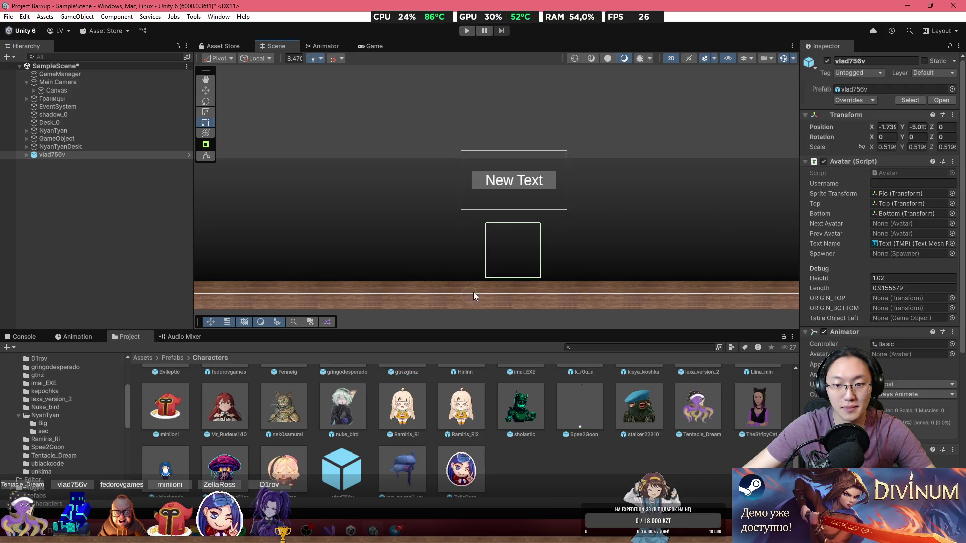
click(26, 155)
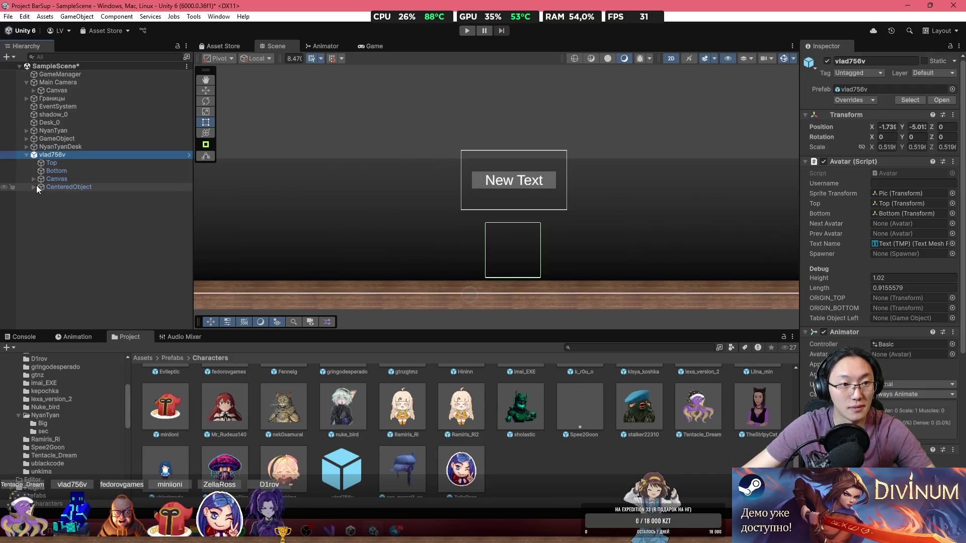
click(34, 187)
click(39, 195)
click(52, 201)
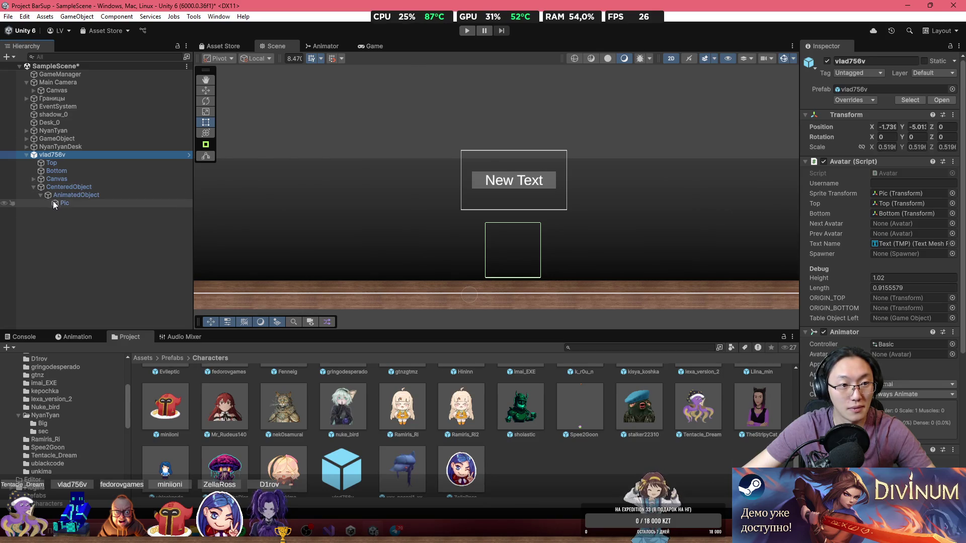
Assign the vlad758v sprite to Pic, then shrink it to about half size and nudge it up.
click(959, 147)
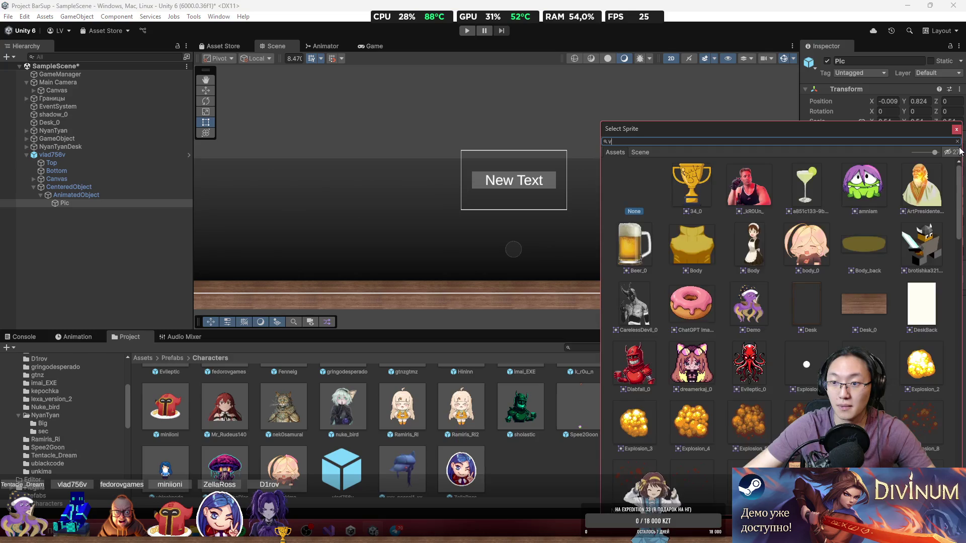
text(v)
double_click(886, 186)
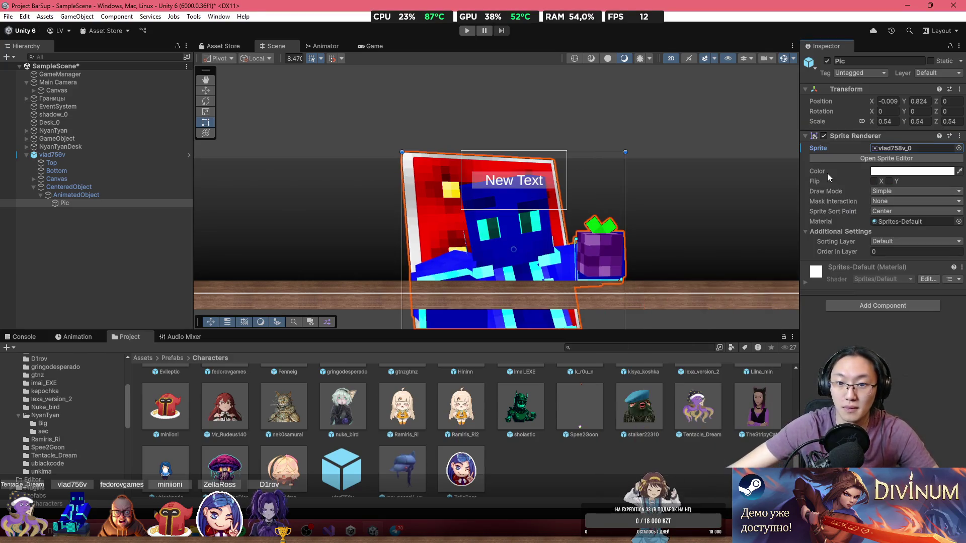
mouse_move(407, 159)
mouse_down()
mouse_move(490, 234)
mouse_move(458, 199)
mouse_up()
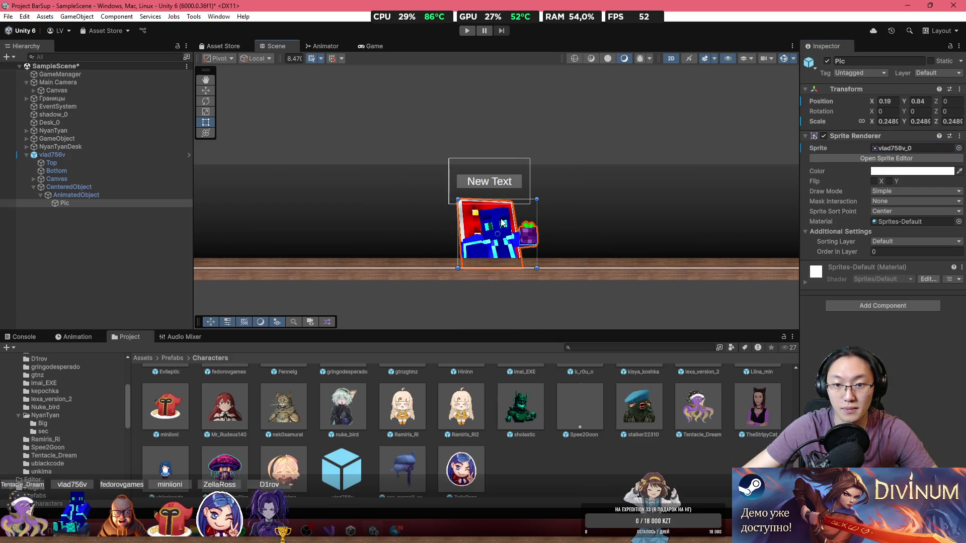
drag(501, 222, 501, 221)
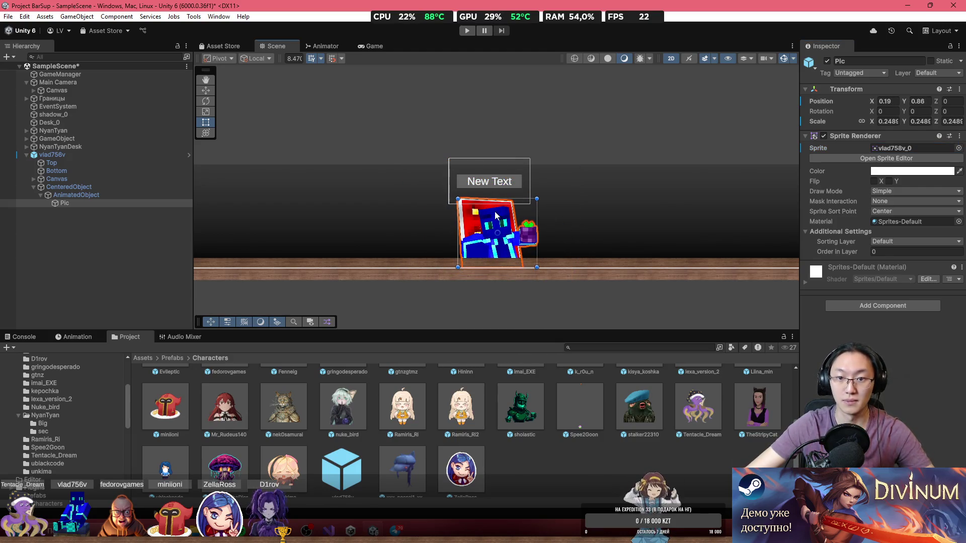
Apply all overrides to the vlad756v prefab and minimise Unity.
scroll(509, 215, up, 2)
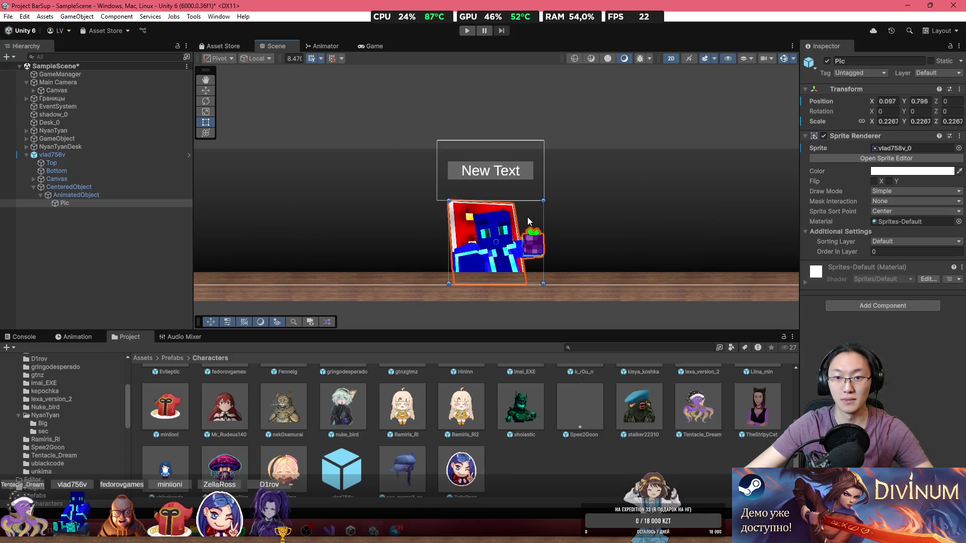
click(595, 234)
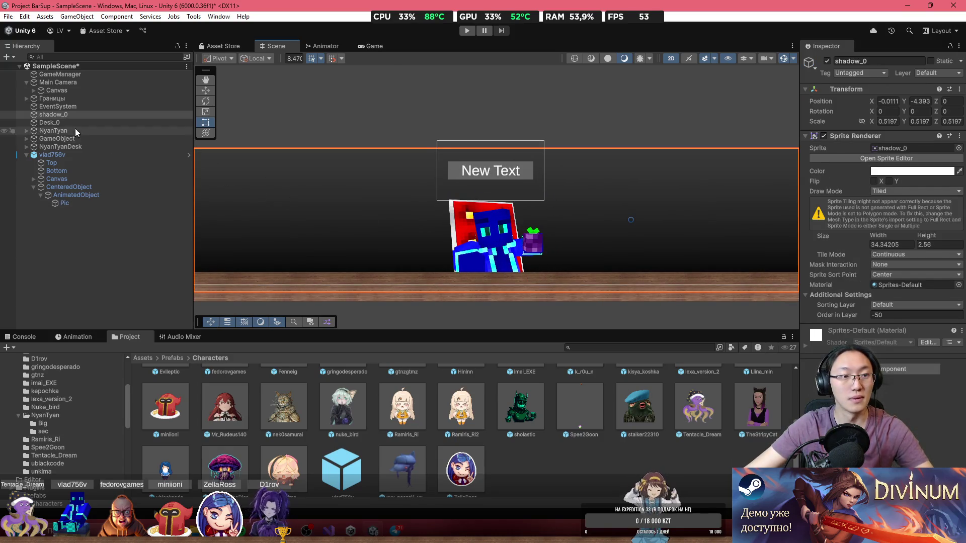
click(145, 152)
click(838, 97)
click(925, 198)
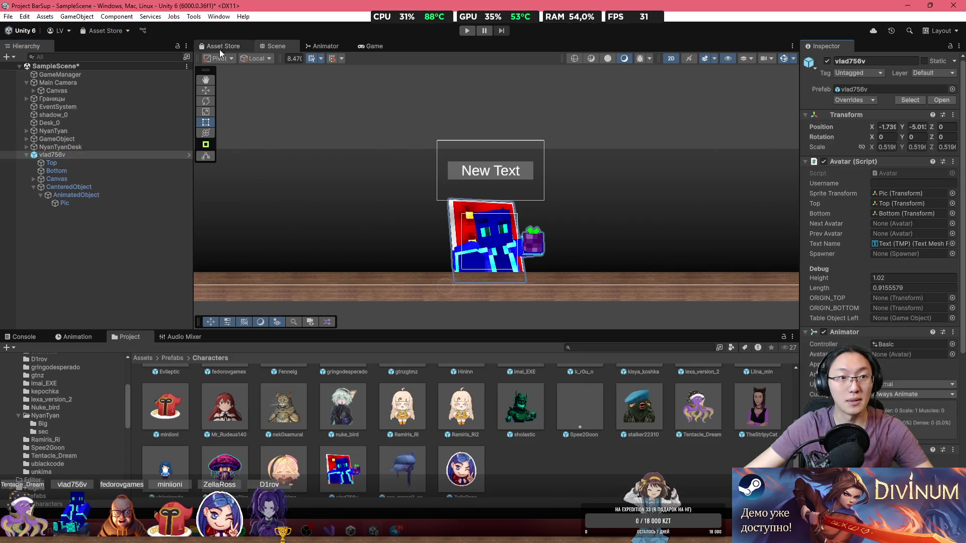
click(915, 6)
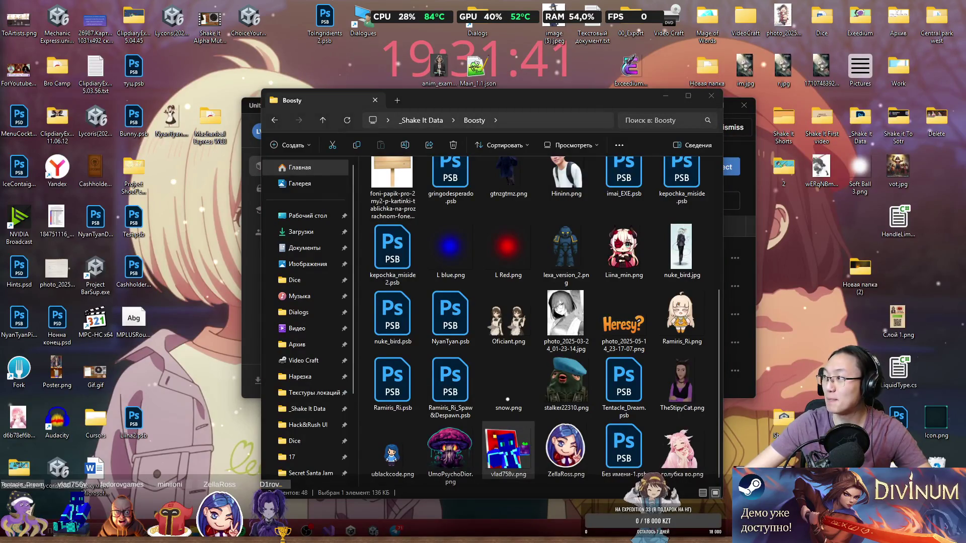
Load the exceedium.kz admin page and choose level_1 with common rarity.
text(d)
key(BackSpace)
text(ex)
key(Return)
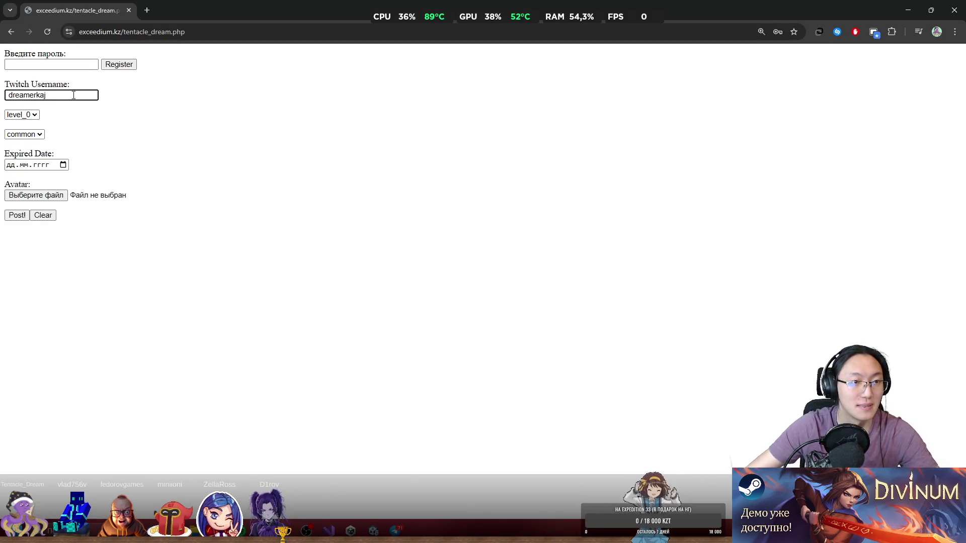
click(18, 115)
click(18, 136)
click(22, 134)
click(32, 147)
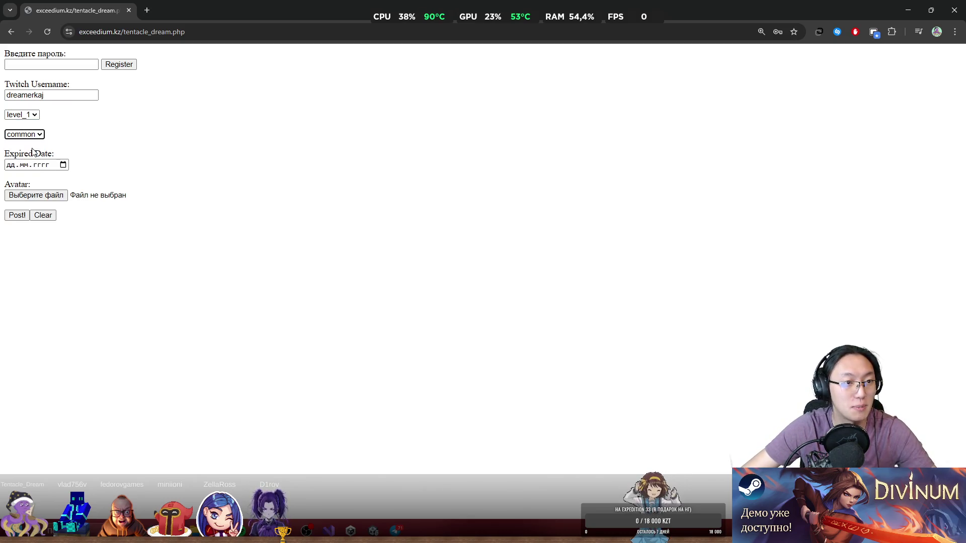
Set the expiry date to 25.02.2026 in the date picker.
click(63, 165)
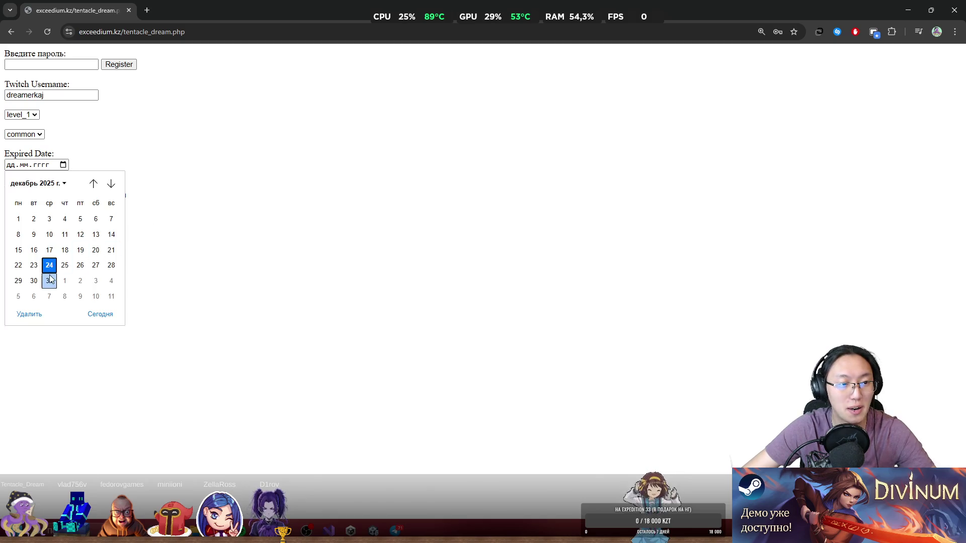
scroll(52, 276, down, 5)
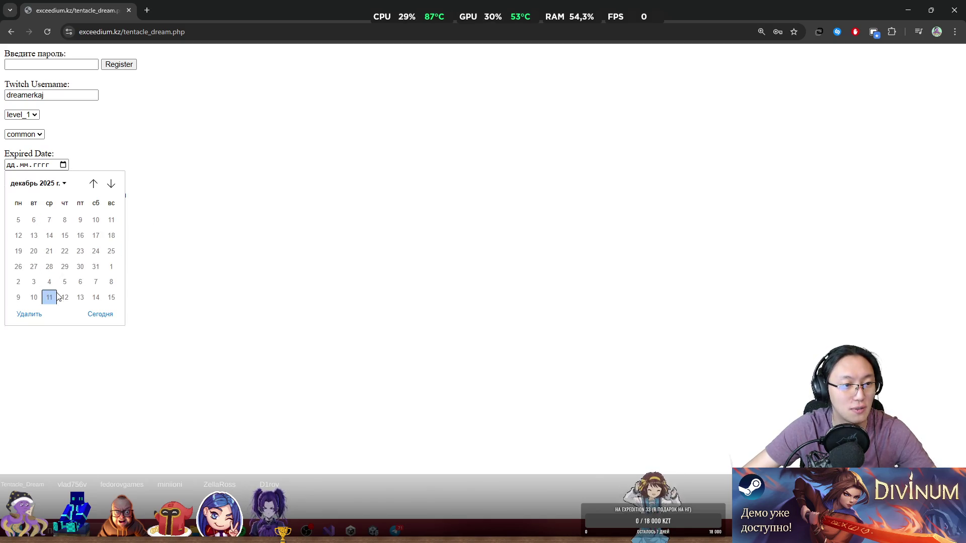
scroll(52, 291, down, 2)
click(35, 269)
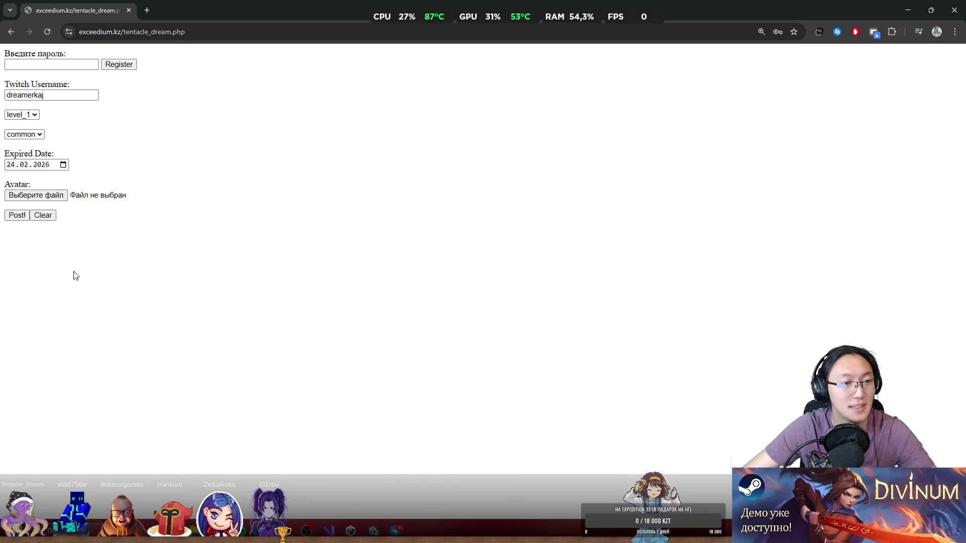
click(63, 164)
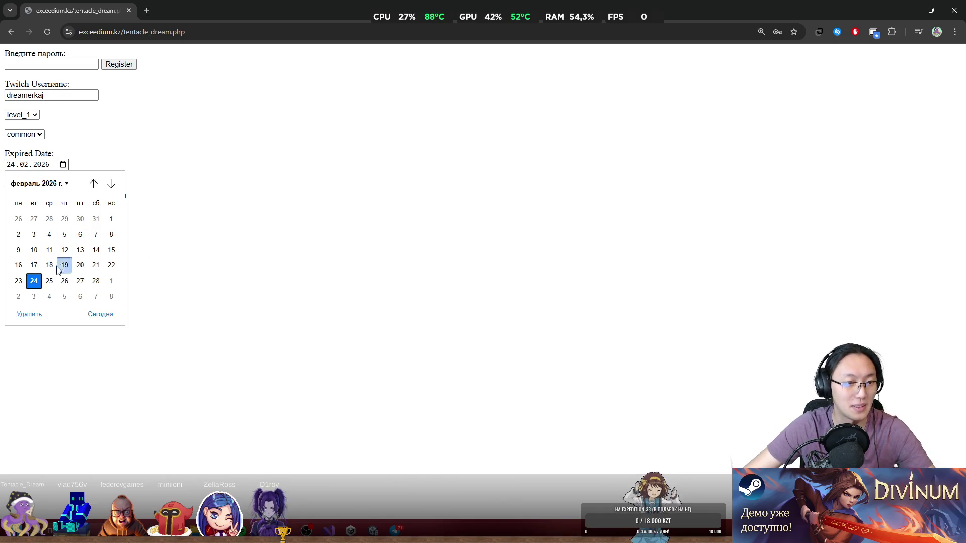
click(48, 282)
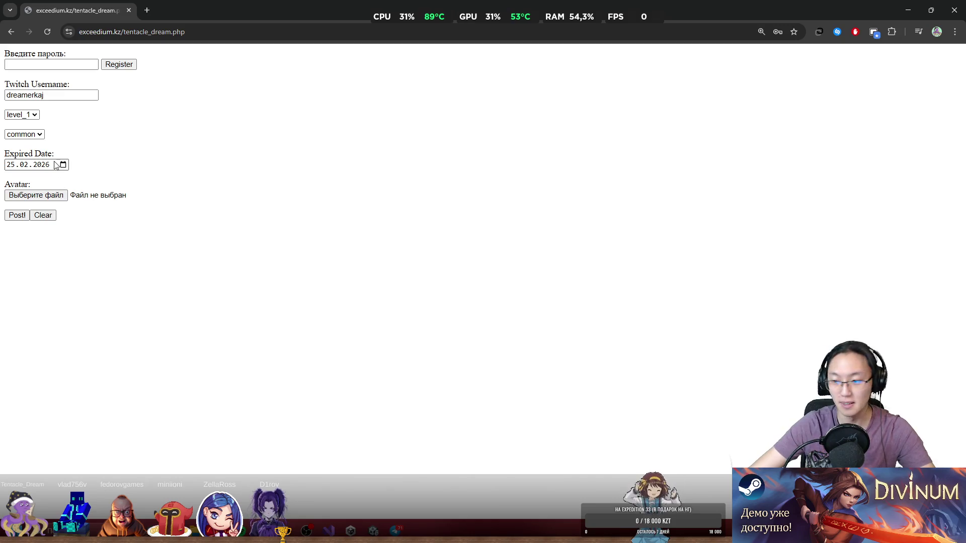
click(44, 197)
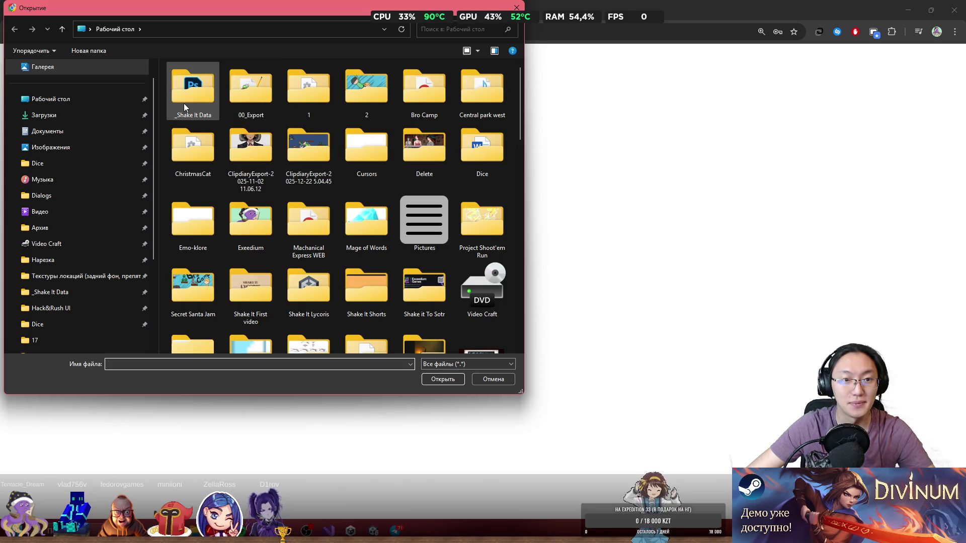
scroll(264, 189, down, 10)
scroll(271, 194, up, 10)
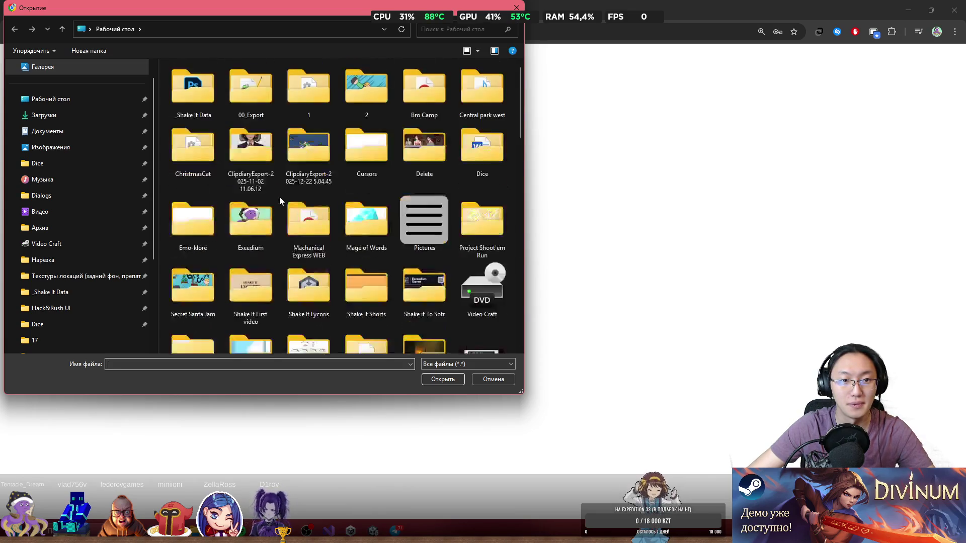
double_click(210, 104)
double_click(206, 133)
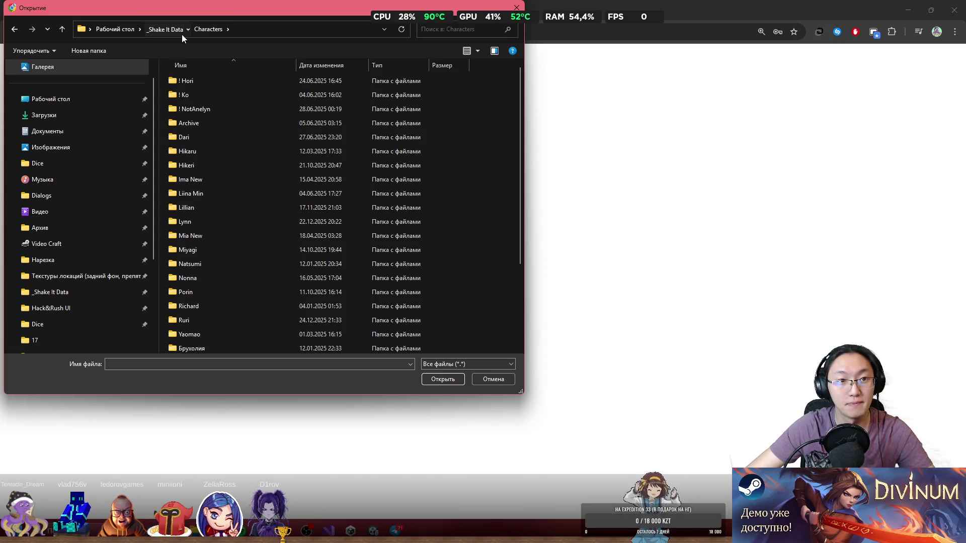
click(171, 29)
double_click(200, 125)
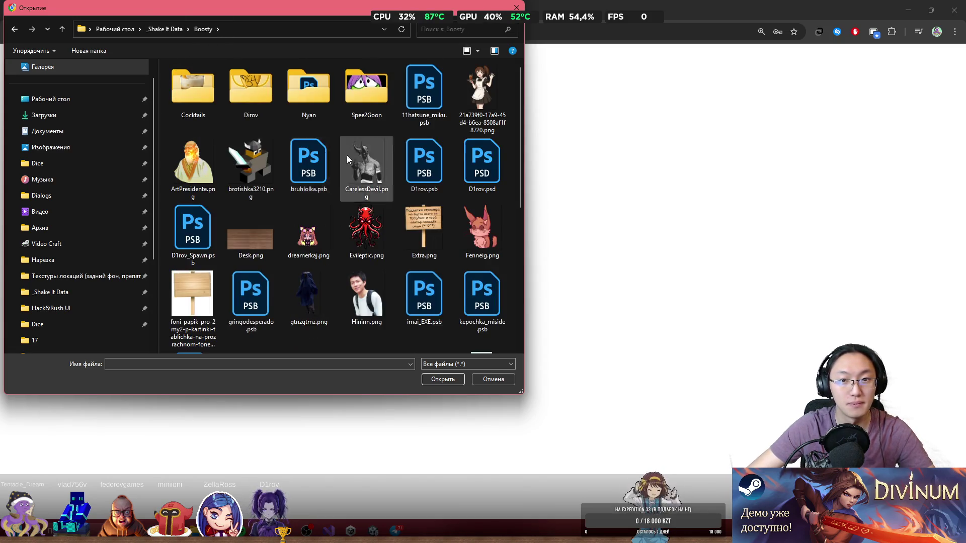
click(482, 164)
key(Right)
key(Right)
key(Right)
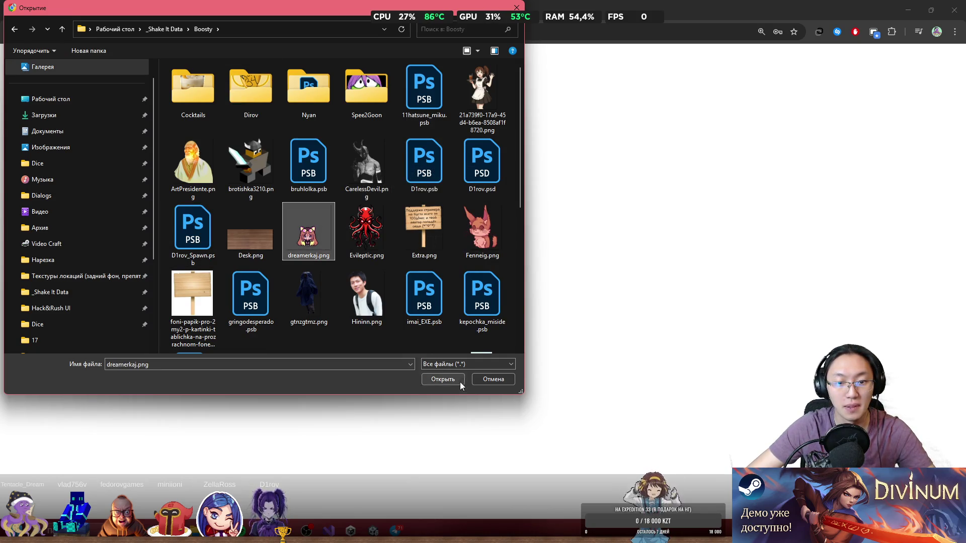
key(Return)
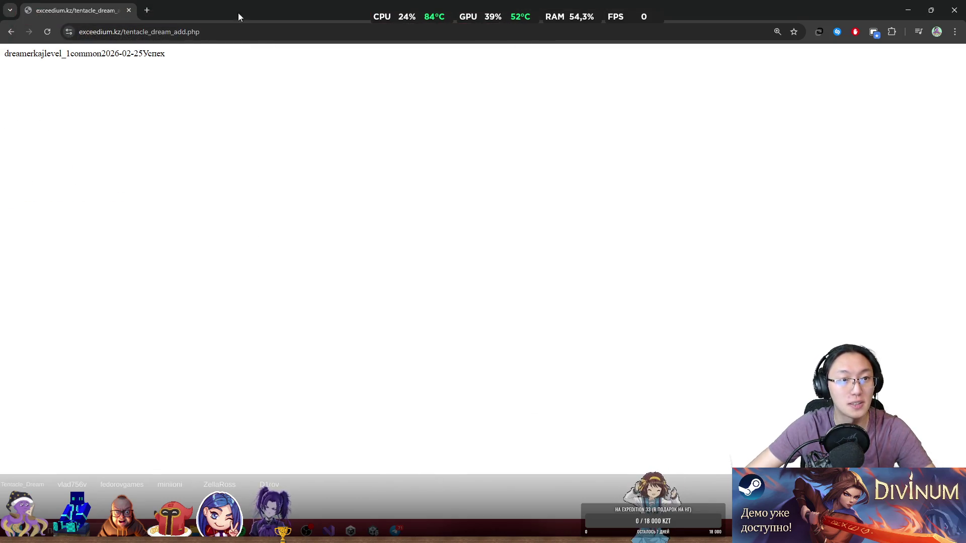
key(super+Down)
click(592, 164)
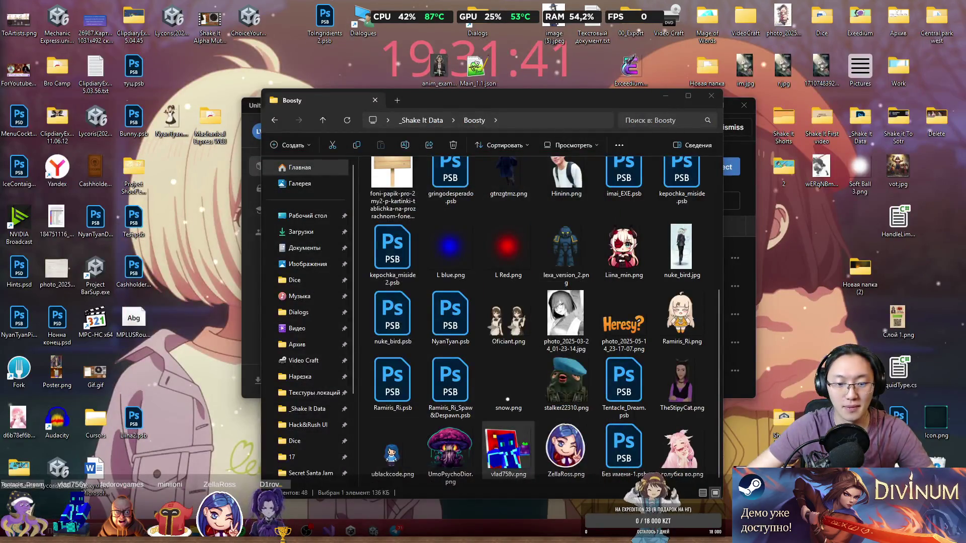
Delete vlad756v from the scene and enter Play mode so the avatars spawn.
key(alt+Tab)
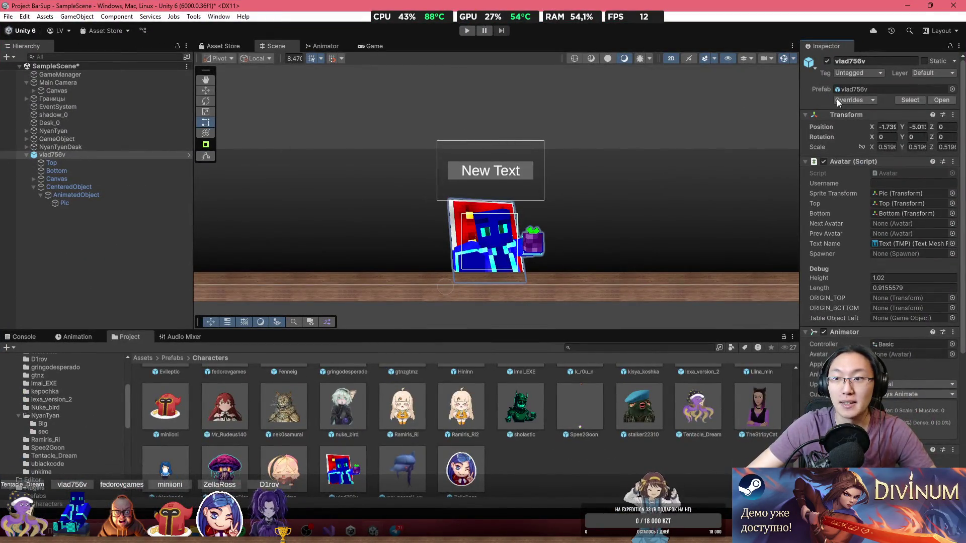
click(49, 153)
key(Delete)
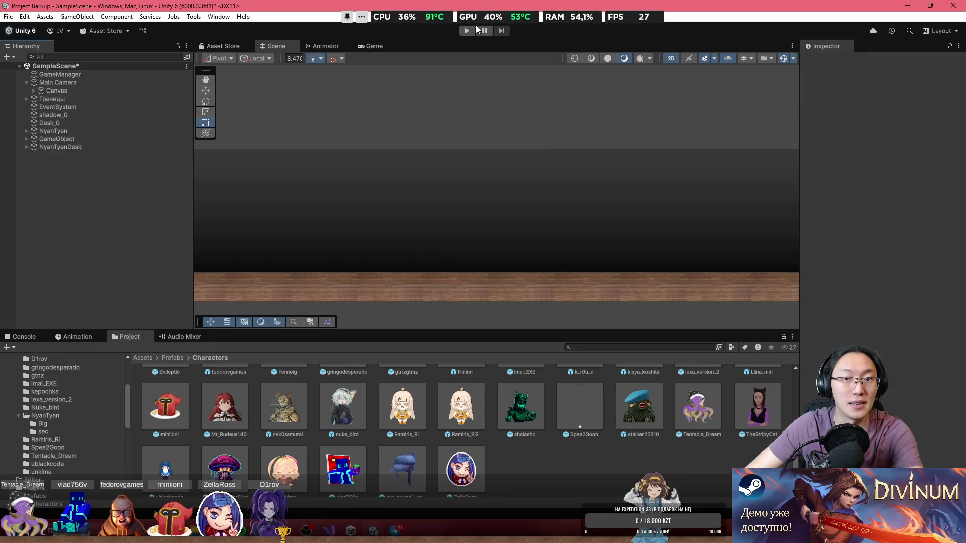
click(466, 31)
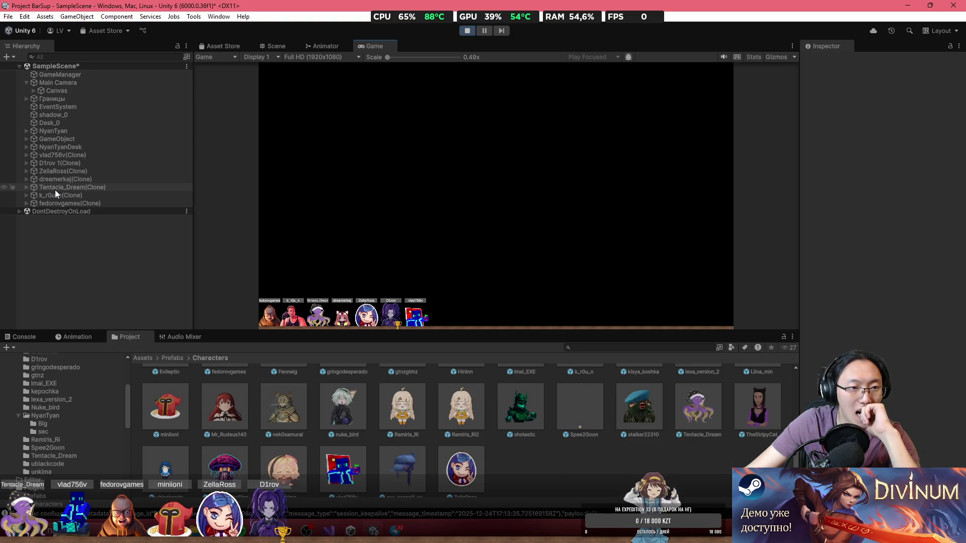
click(26, 337)
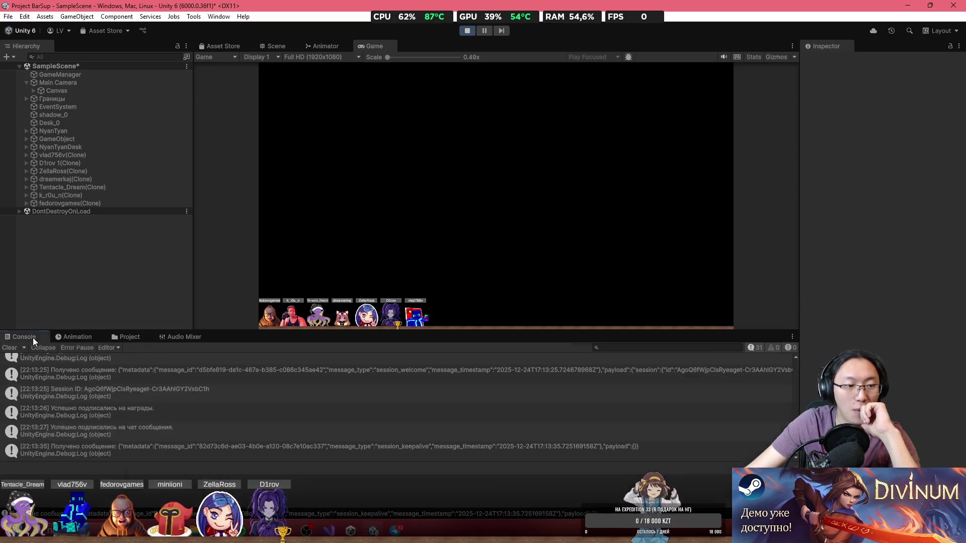
scroll(189, 425, up, 10)
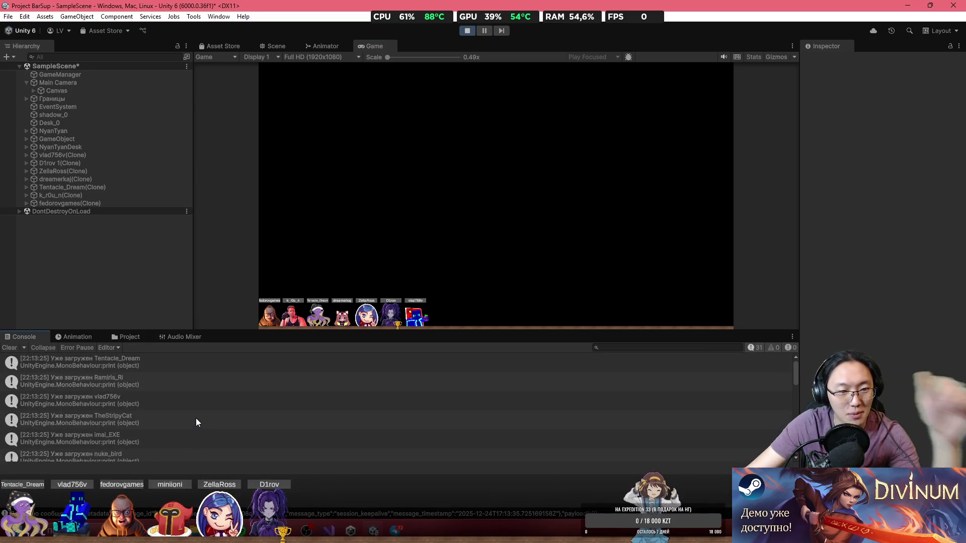
click(192, 371)
click(194, 382)
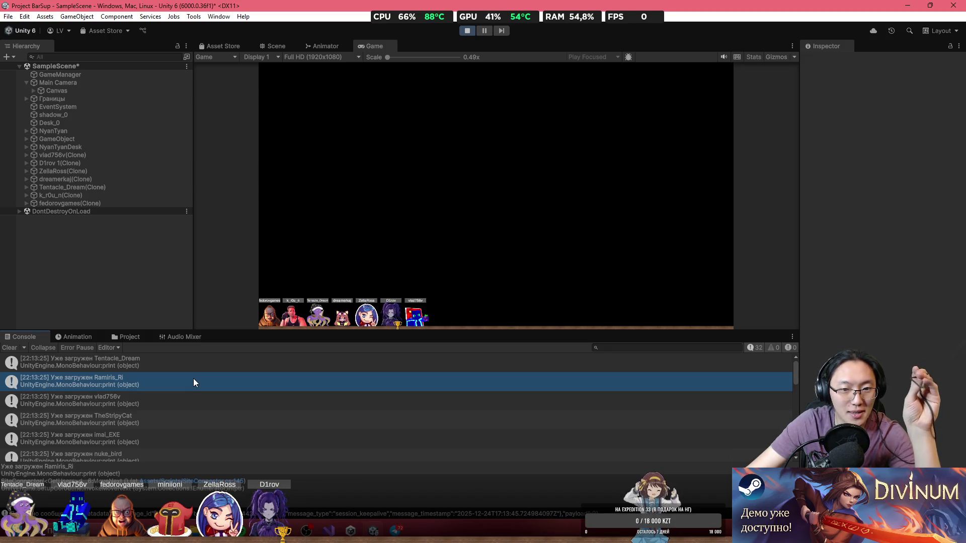
click(193, 403)
scroll(194, 402, down, 3)
scroll(193, 403, down, 5)
click(175, 405)
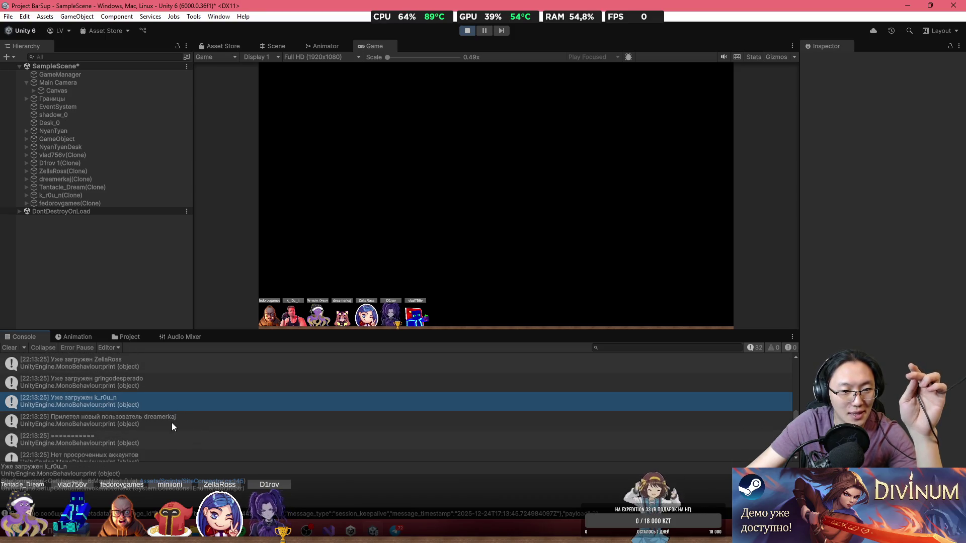
click(171, 423)
scroll(173, 427, down, 2)
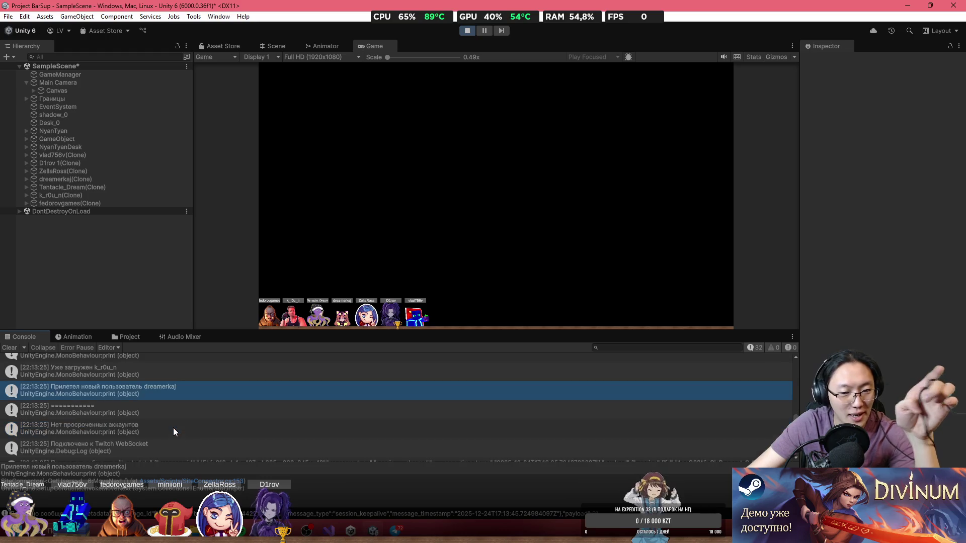
click(170, 426)
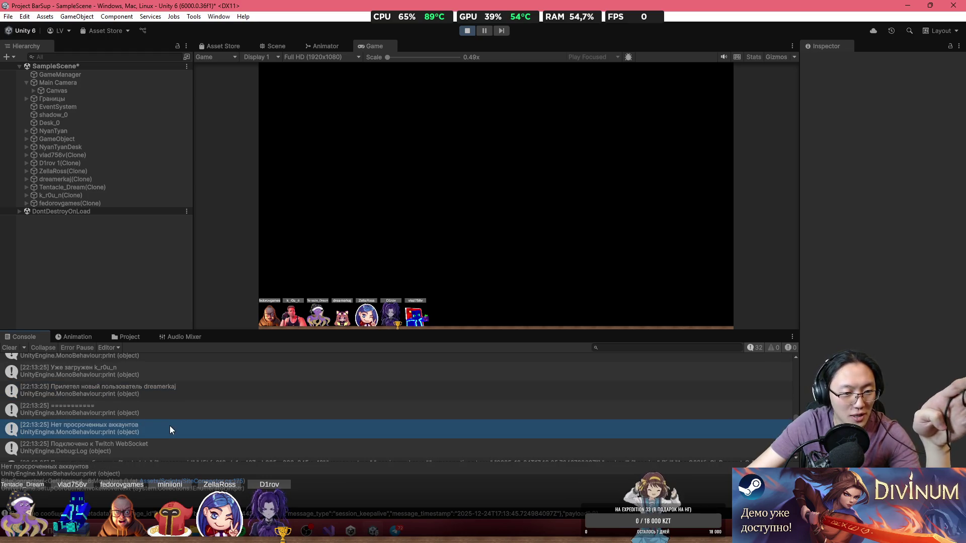
scroll(171, 432, down, 4)
scroll(171, 425, down, 5)
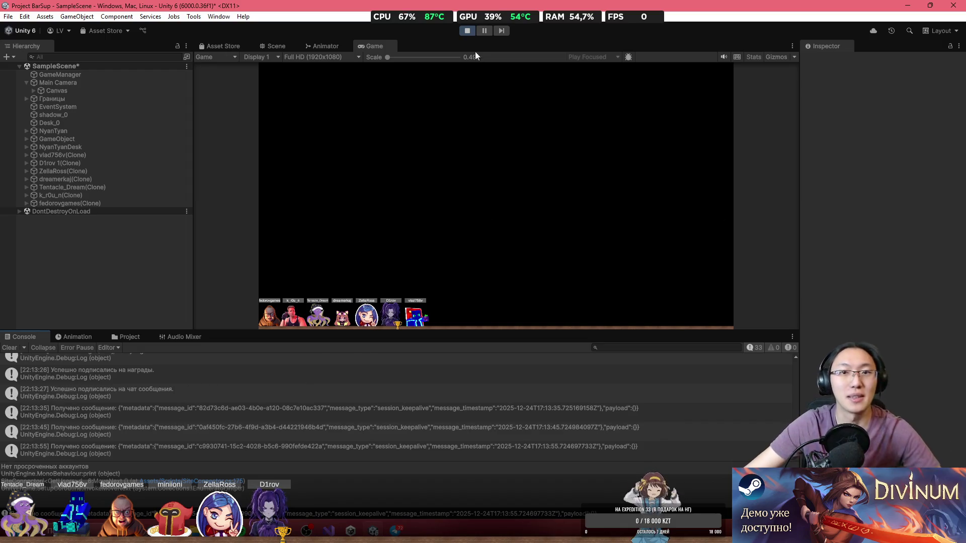
Stop Play mode and start File > Build And Run.
click(467, 30)
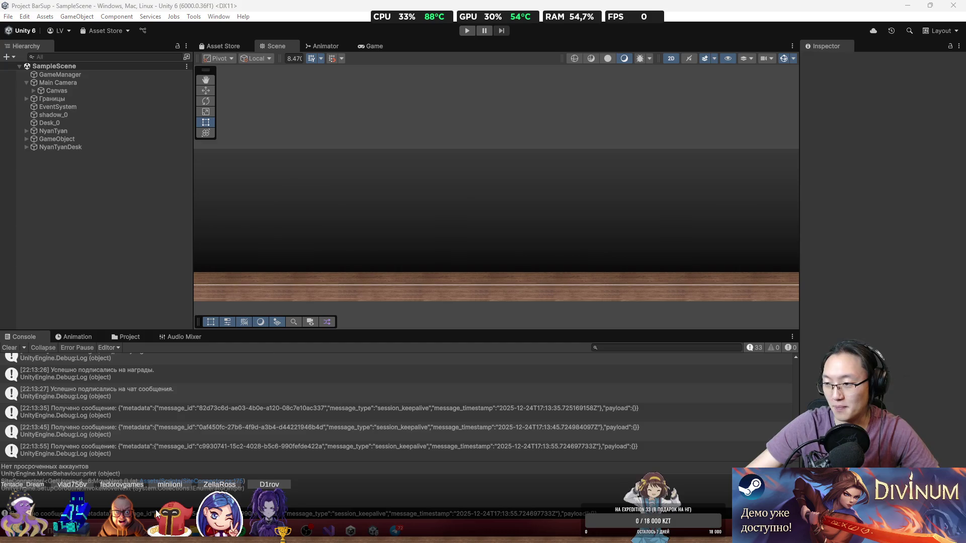
click(8, 16)
click(87, 152)
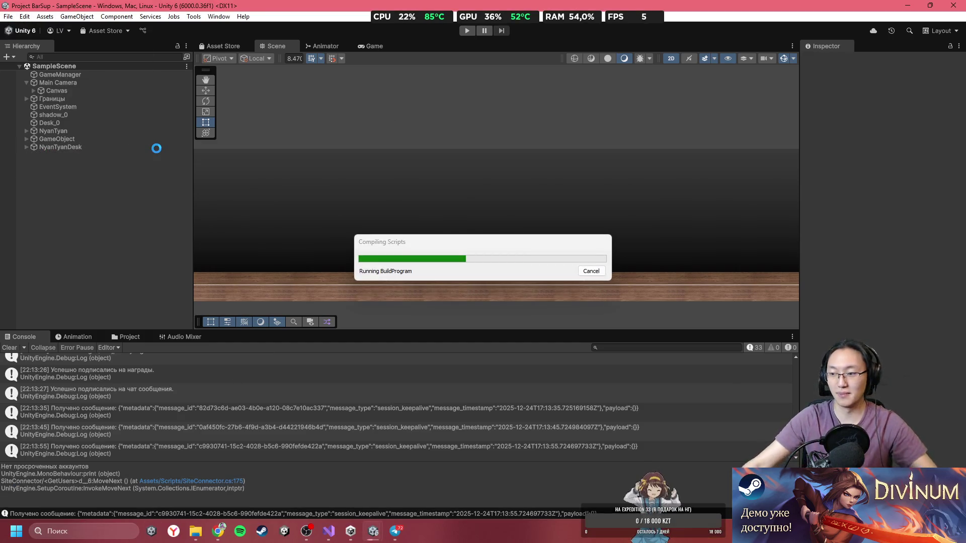